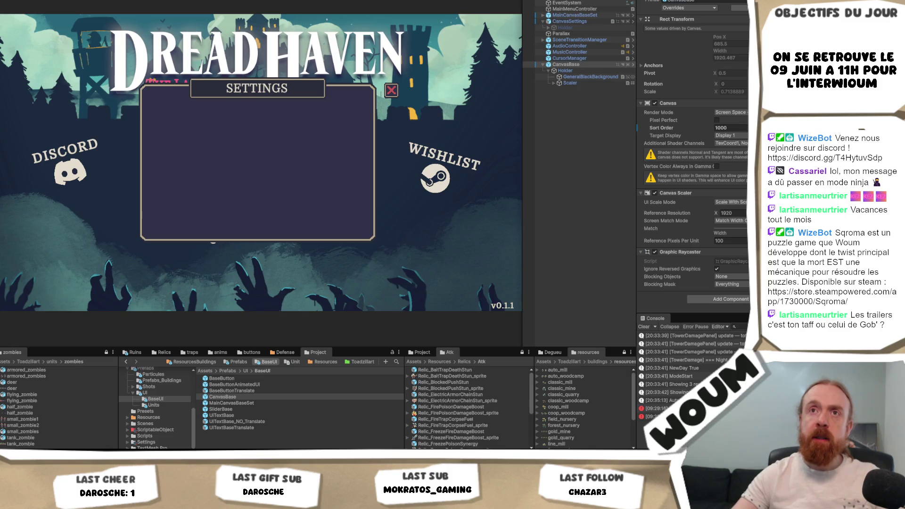
- Open the game map scene from the recent scenes, saving the modified menu scene first
click(9, 1)
mouse_move(57, 9)
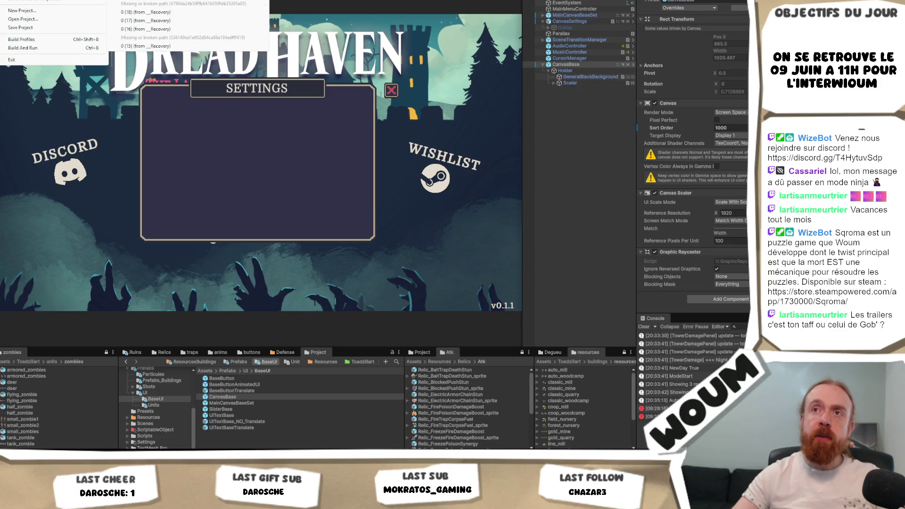
click(165, 9)
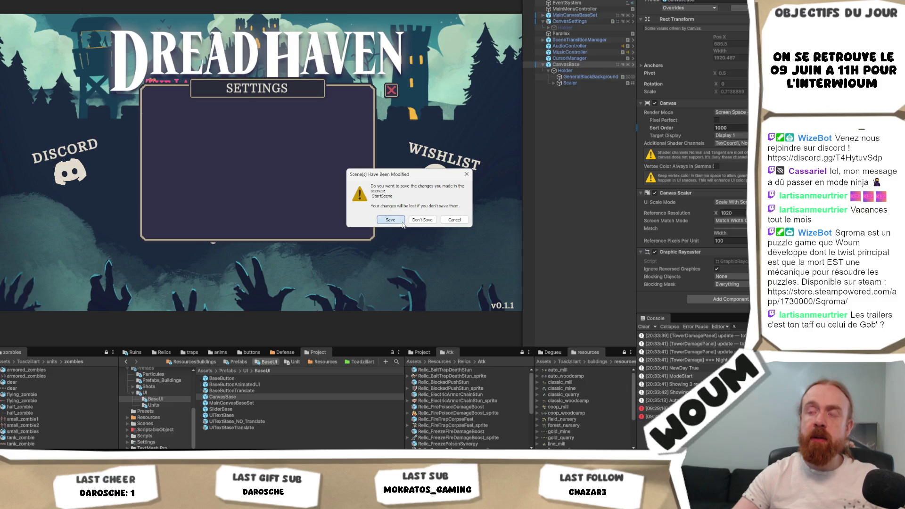
click(401, 220)
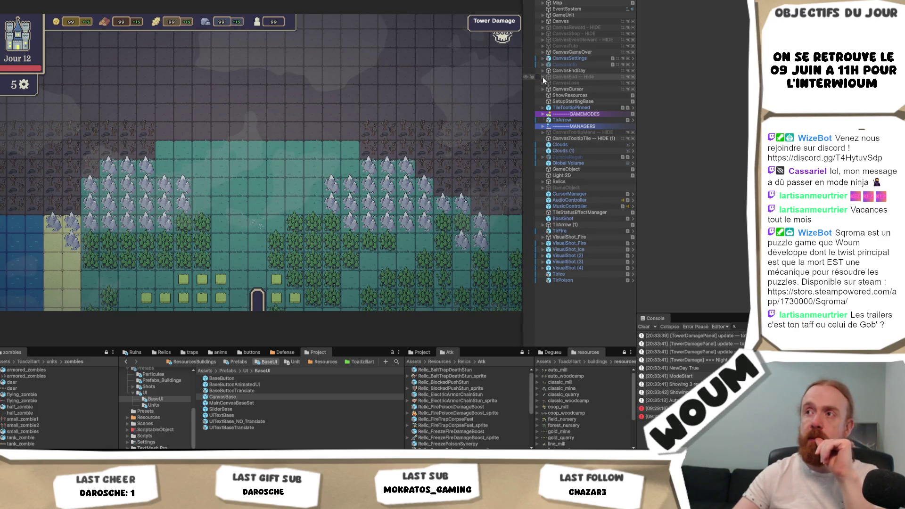
- Expand CanvasSettings and CanvasTuto down to Scaler, then activate CanvasTuto to show the Playtest panel
click(543, 58)
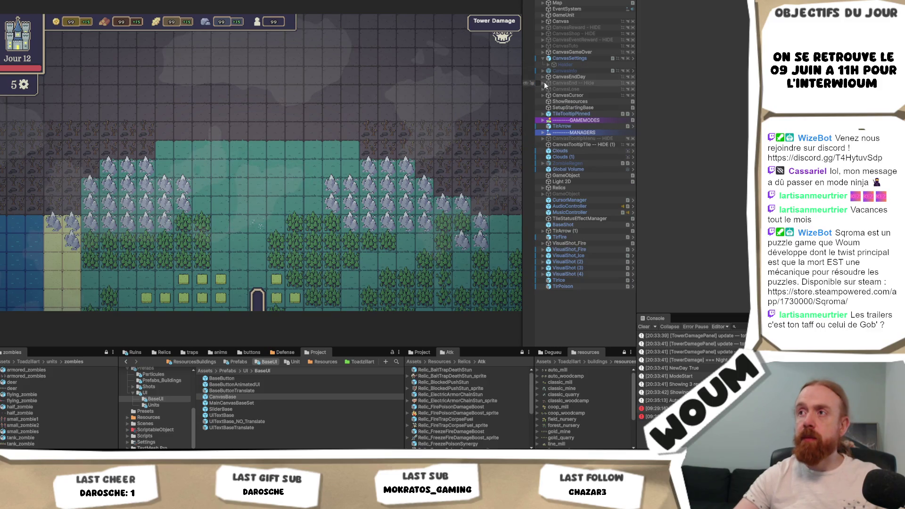
click(549, 64)
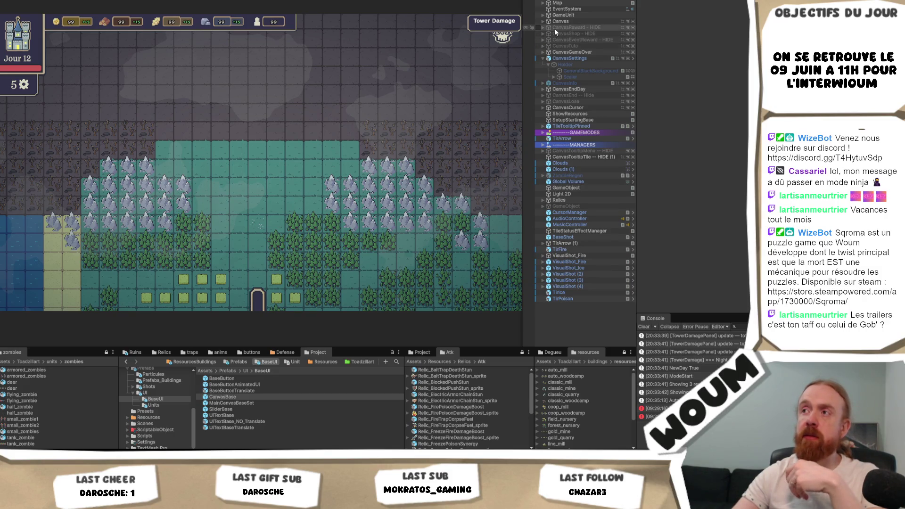
click(559, 45)
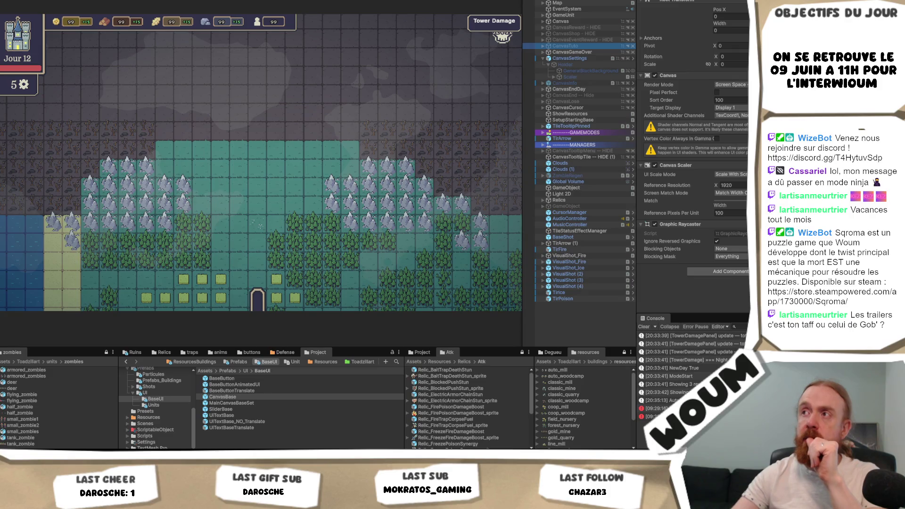
click(543, 46)
click(548, 52)
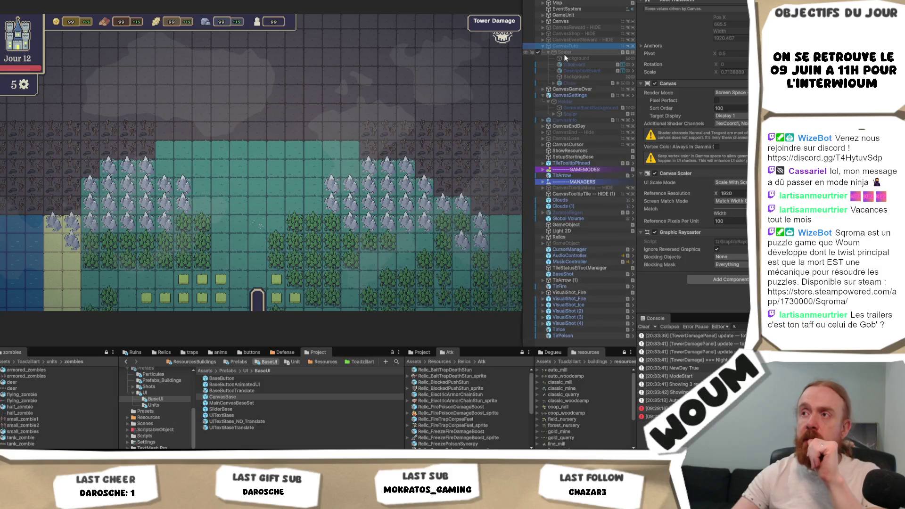
click(566, 52)
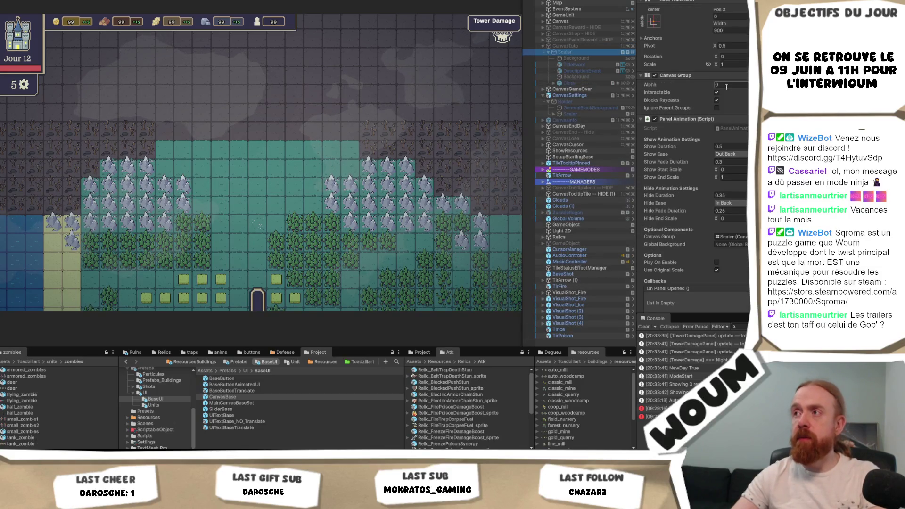
click(584, 46)
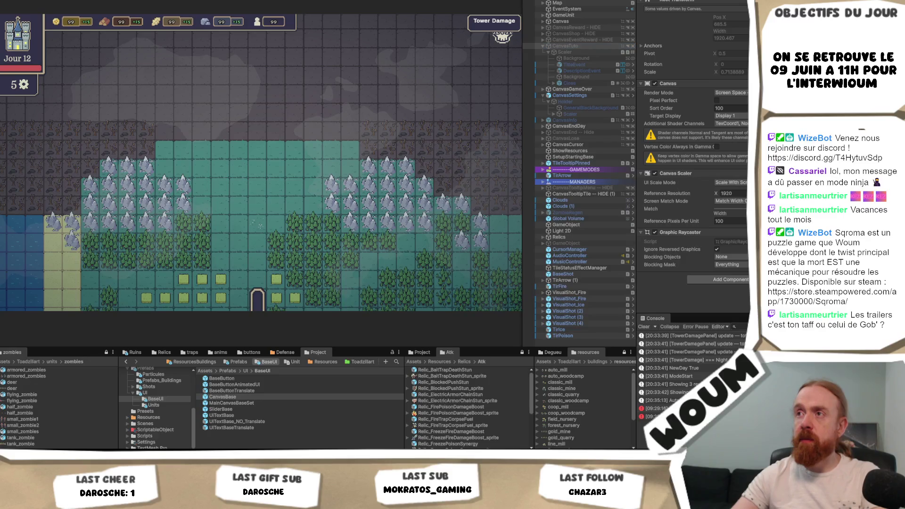
key(alt+shift+a)
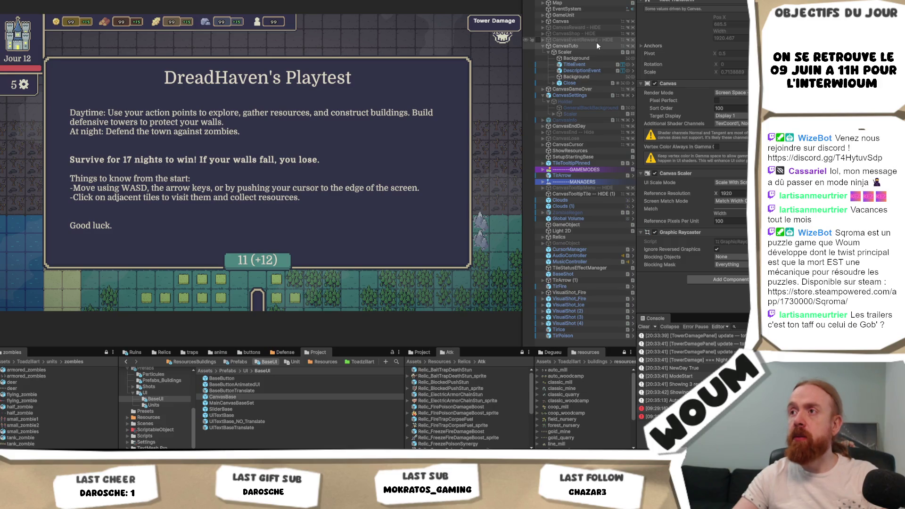
- Activate CanvasInfo to preview the DANGER info popup
click(589, 101)
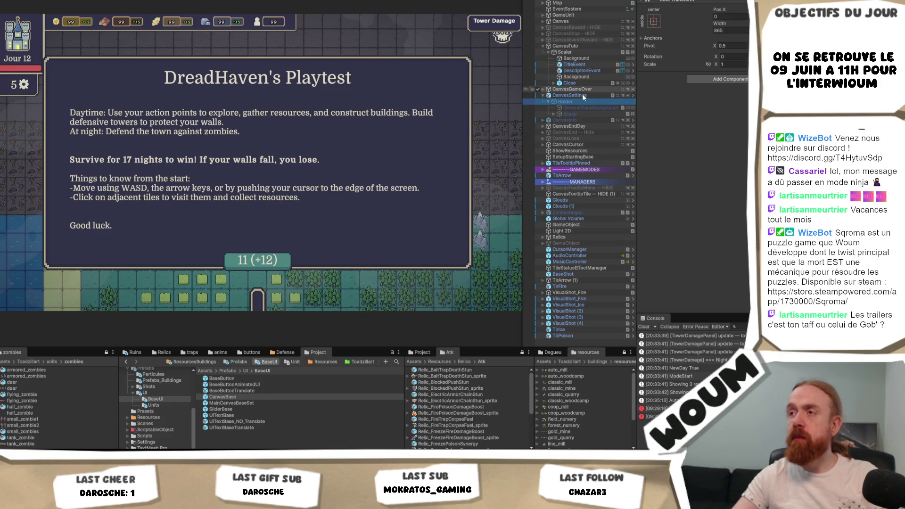
click(578, 119)
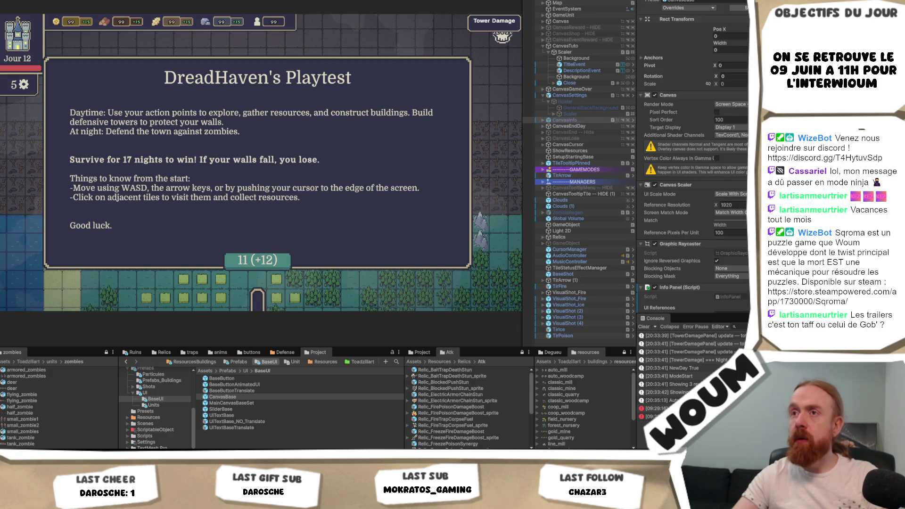
key(alt+shift+a)
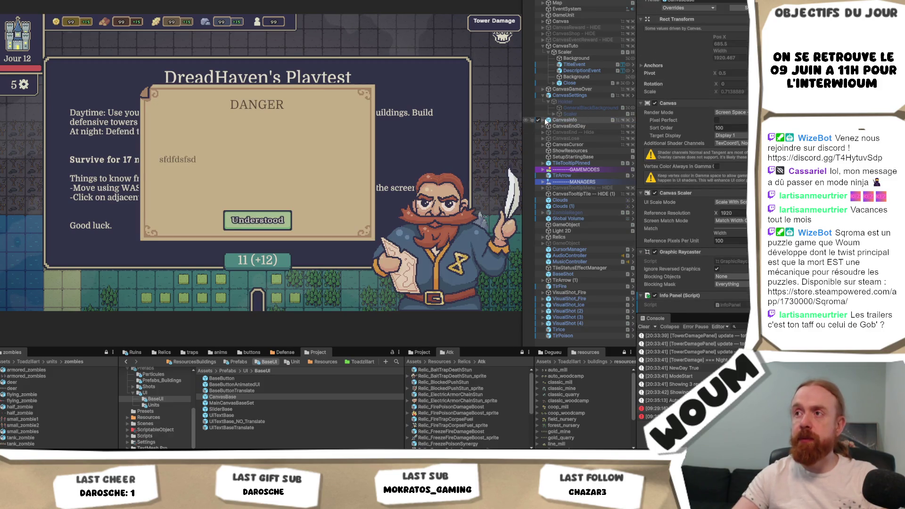
- Expand CanvasInfo's Holder and select the Stratege portrait object
click(543, 119)
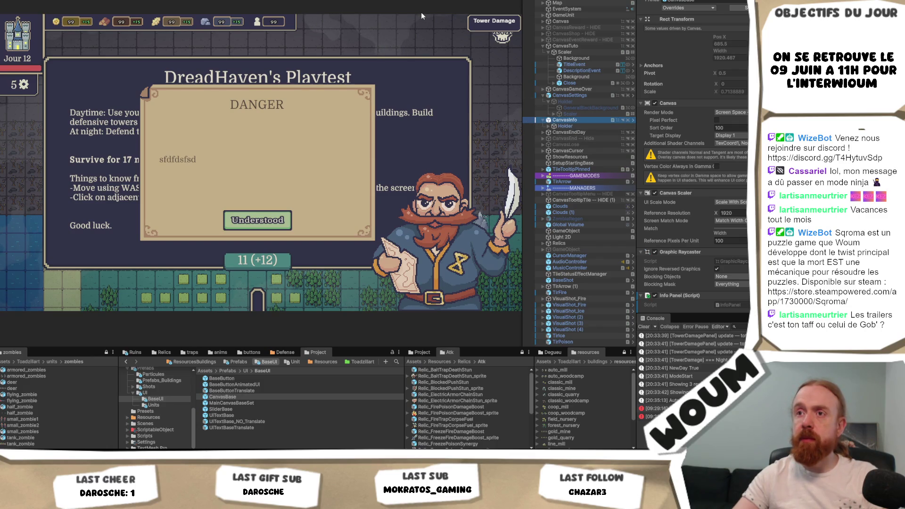
click(554, 125)
scroll(693, 155, down, 3)
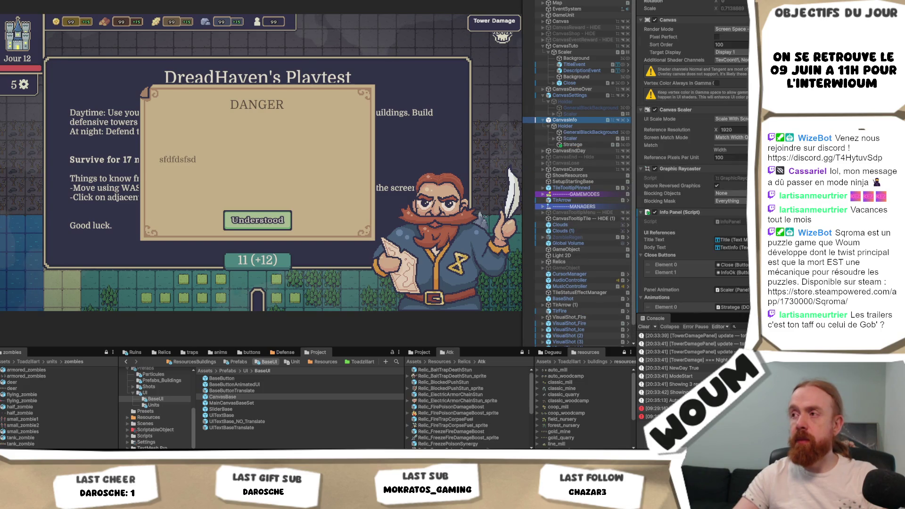
scroll(693, 156, up, 3)
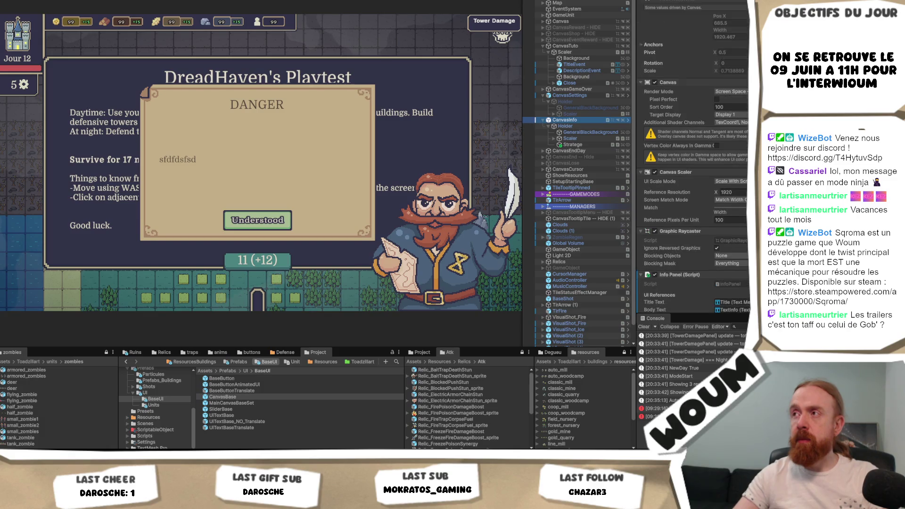
click(585, 138)
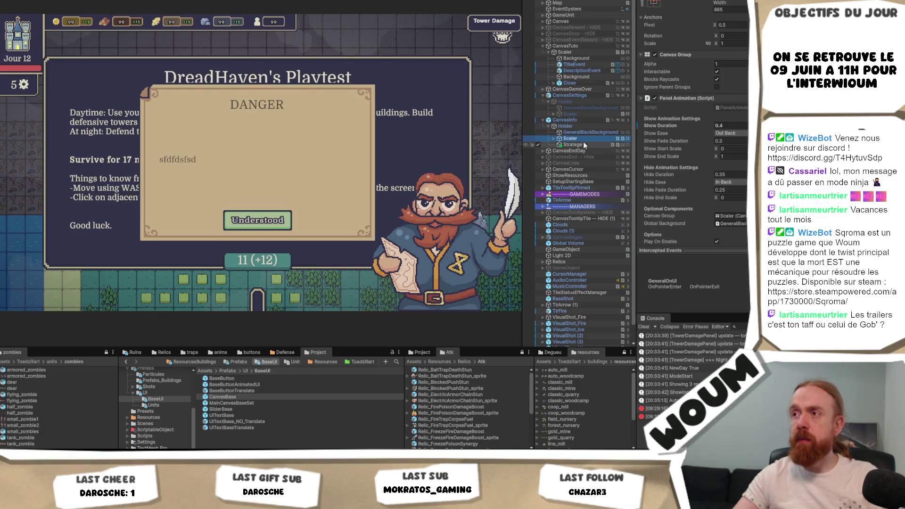
click(583, 144)
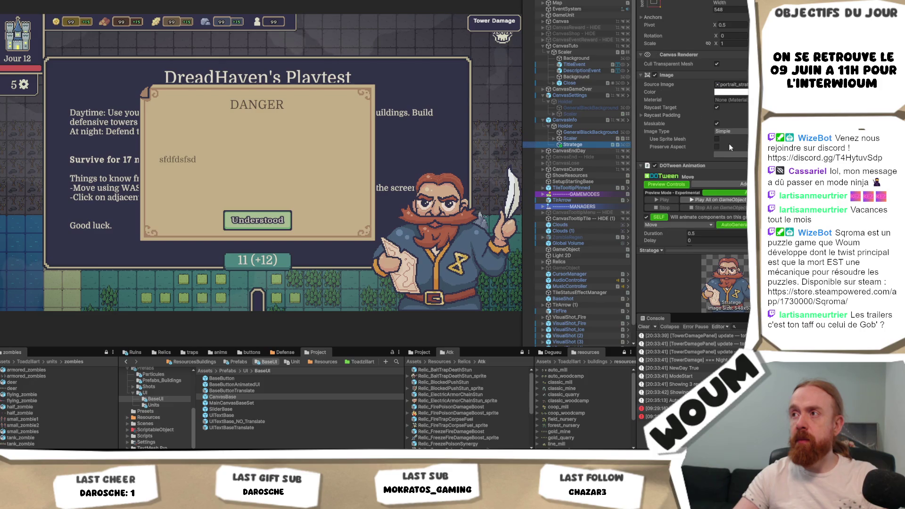
scroll(737, 130, down, 5)
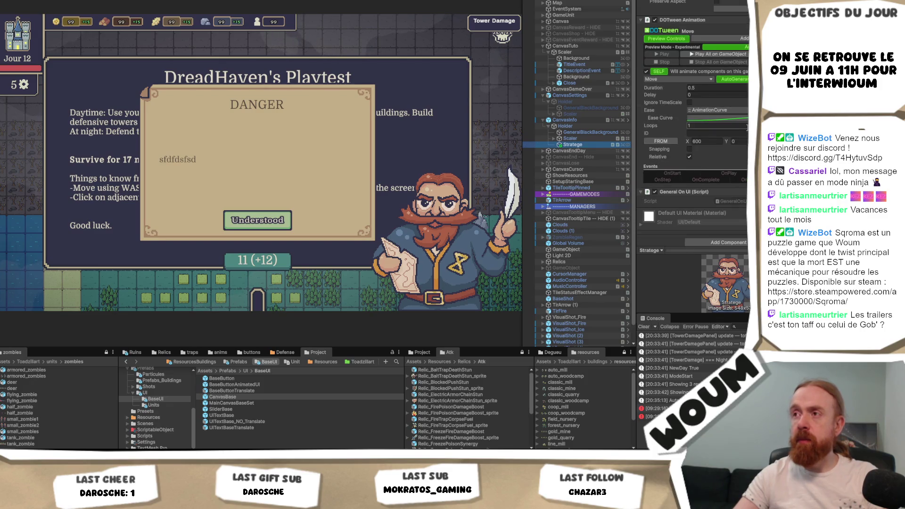
- Open Assets > Prefabs > UI, drag Stratege into it, then hide CanvasInfo
click(246, 371)
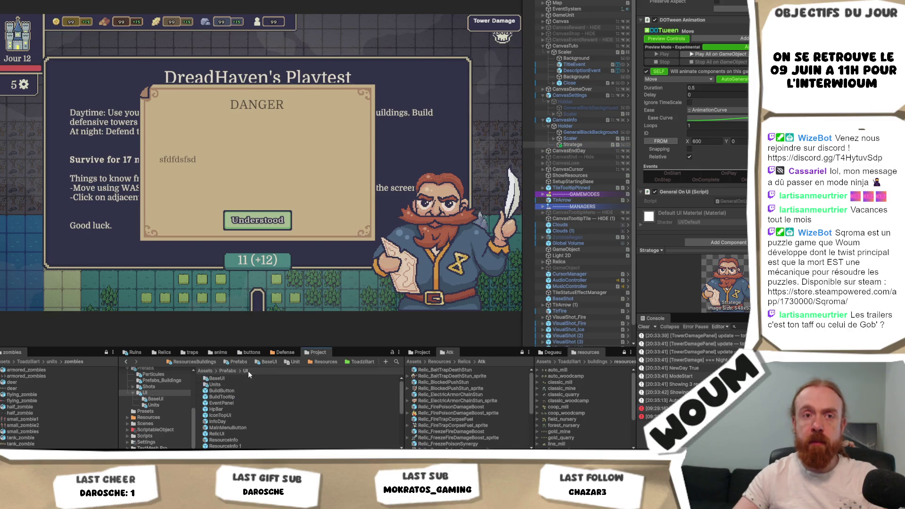
mouse_move(583, 145)
mouse_down()
mouse_move(293, 401)
mouse_move(161, 398)
mouse_up()
click(581, 147)
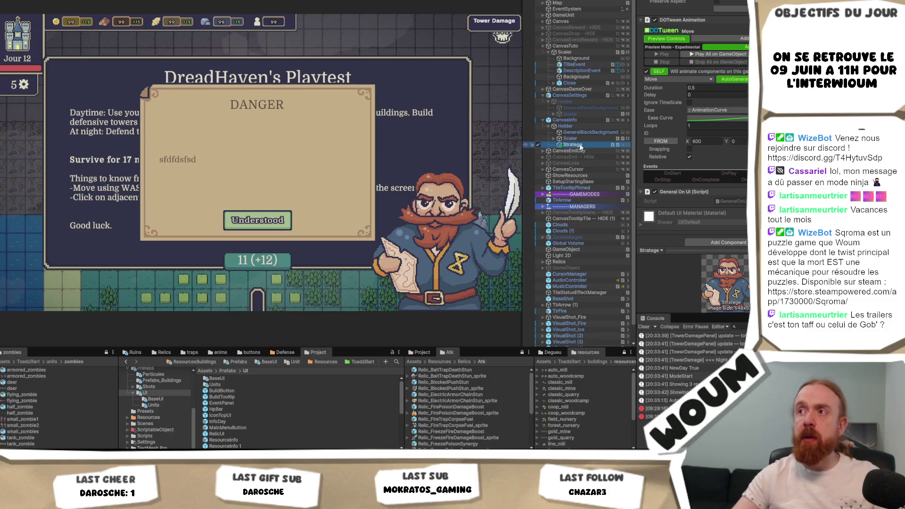
click(585, 121)
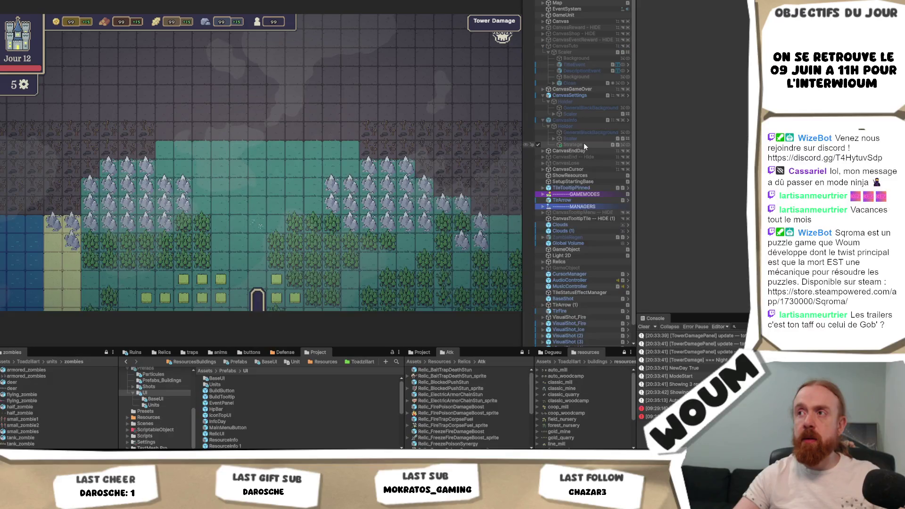
- Make Strategie a prefab in Prefabs/UI and ping the info panel Background's source sprite
mouse_move(584, 143)
mouse_down()
mouse_move(309, 437)
mouse_move(170, 406)
mouse_move(152, 392)
mouse_up()
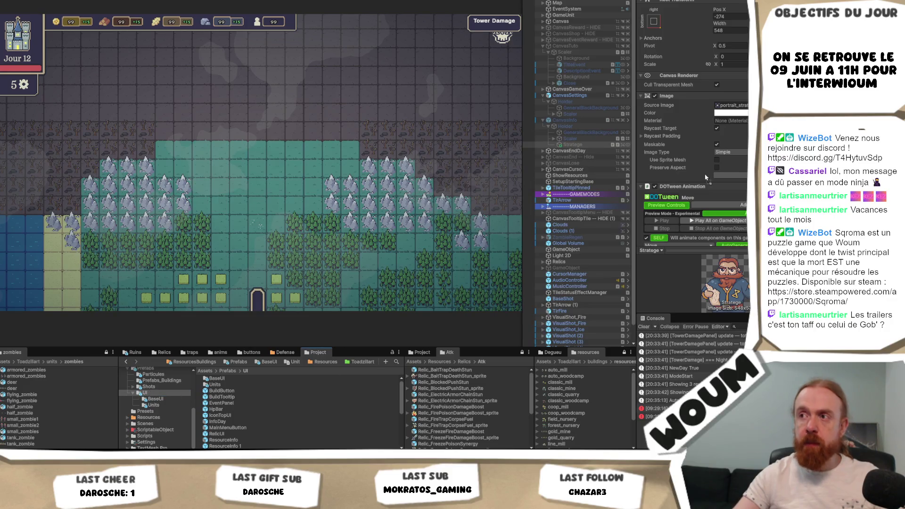
click(587, 136)
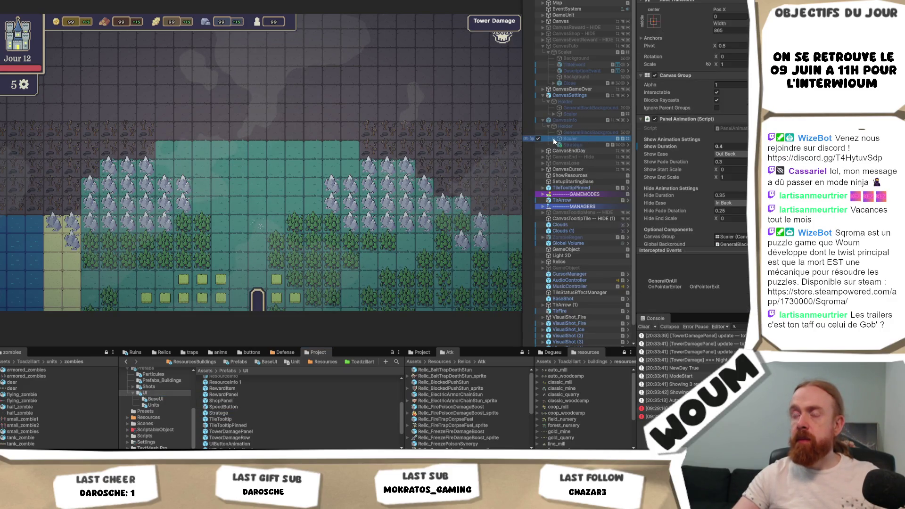
click(553, 137)
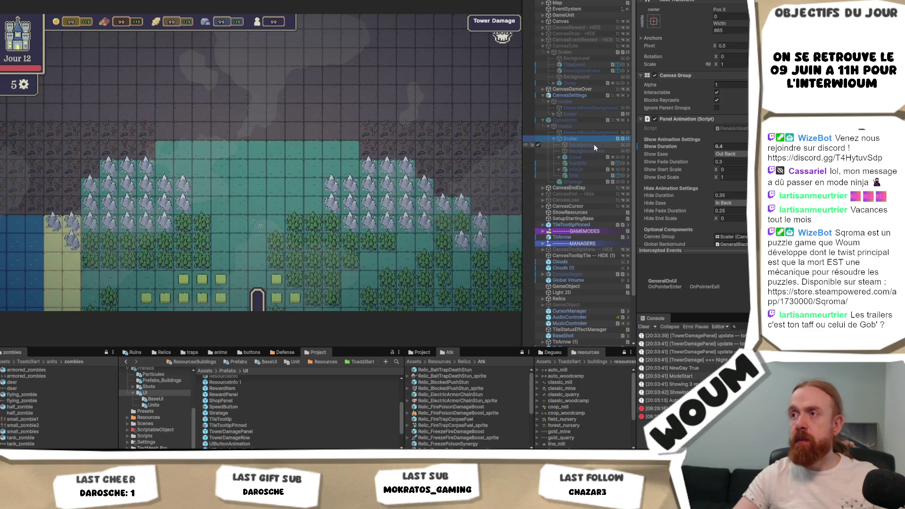
click(593, 145)
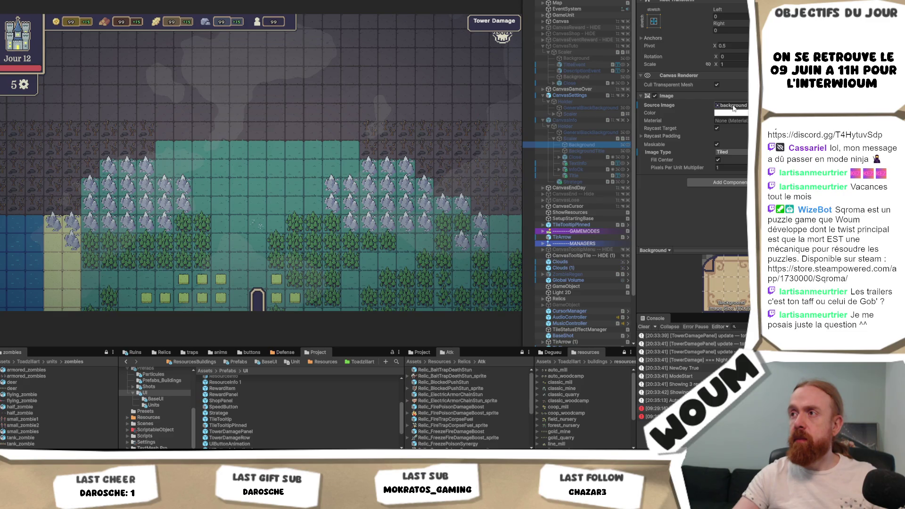
click(733, 106)
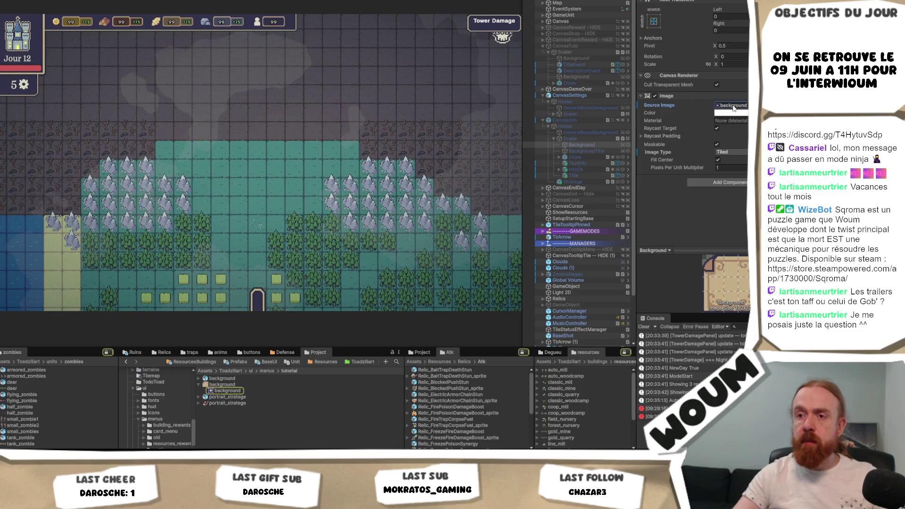
click(576, 120)
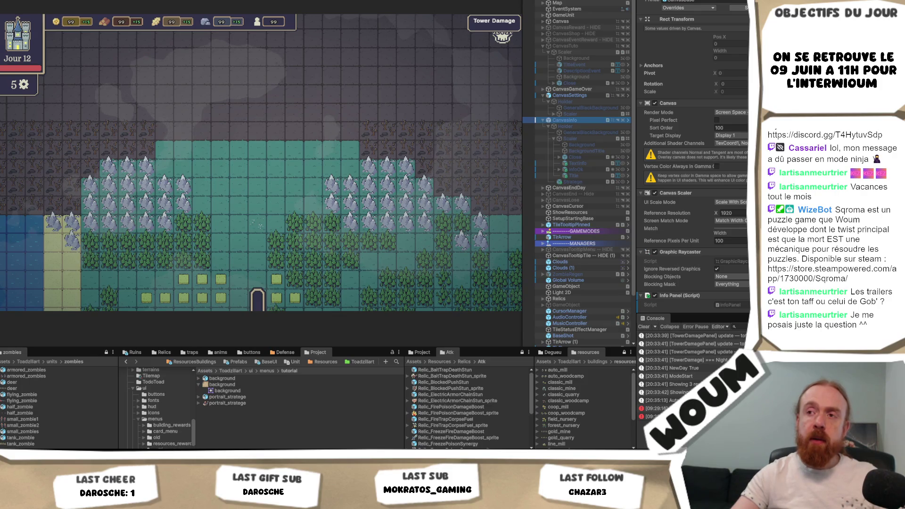
- Open the main menu scene from recent scenes, saving the testmap scene's changes
key(alt+f)
key(Right)
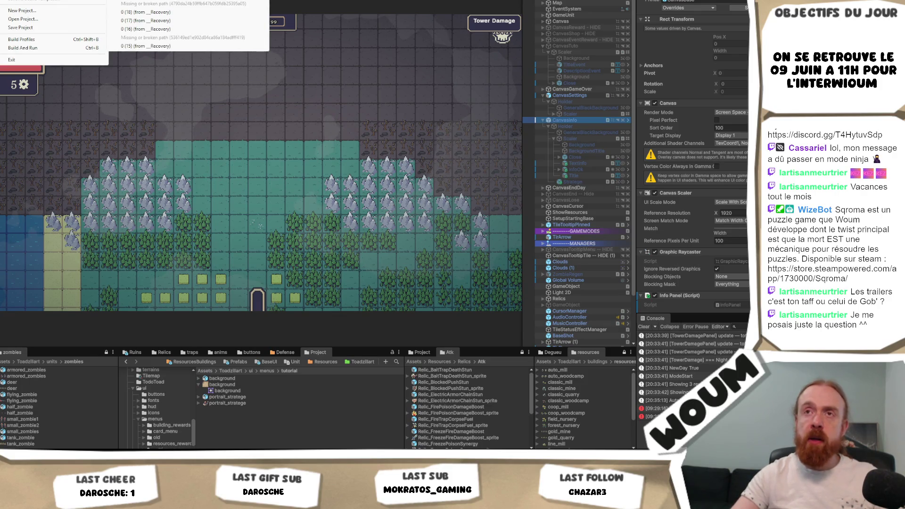
key(Return)
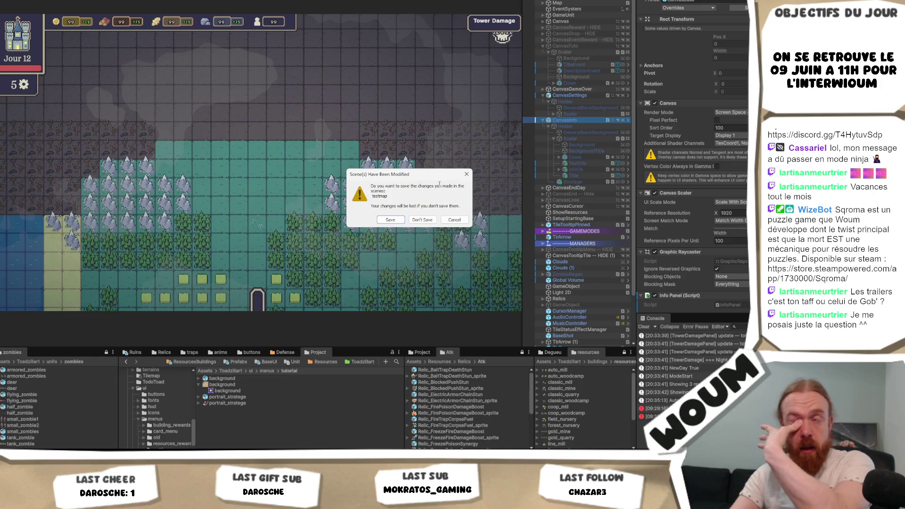
click(391, 220)
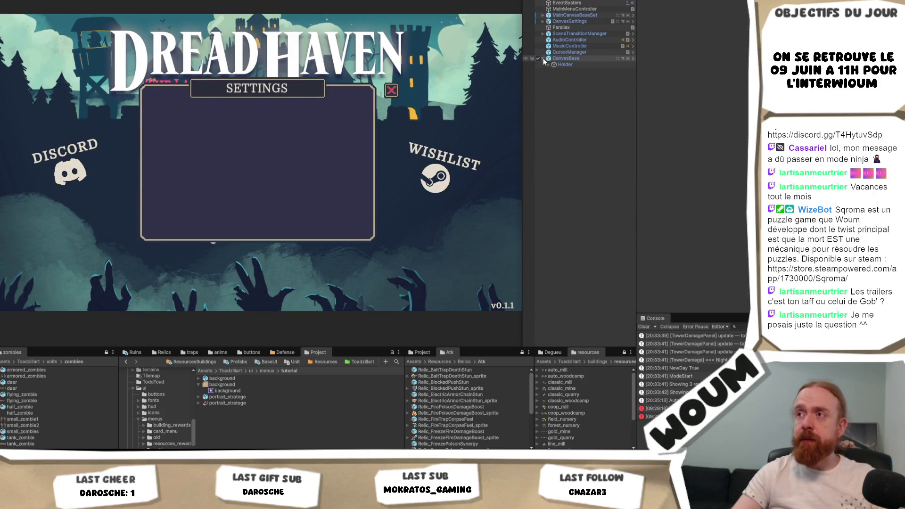
- Assign the background sprite to CanvasBase > Holder > Scaler > Background's Source Image
click(543, 58)
click(548, 64)
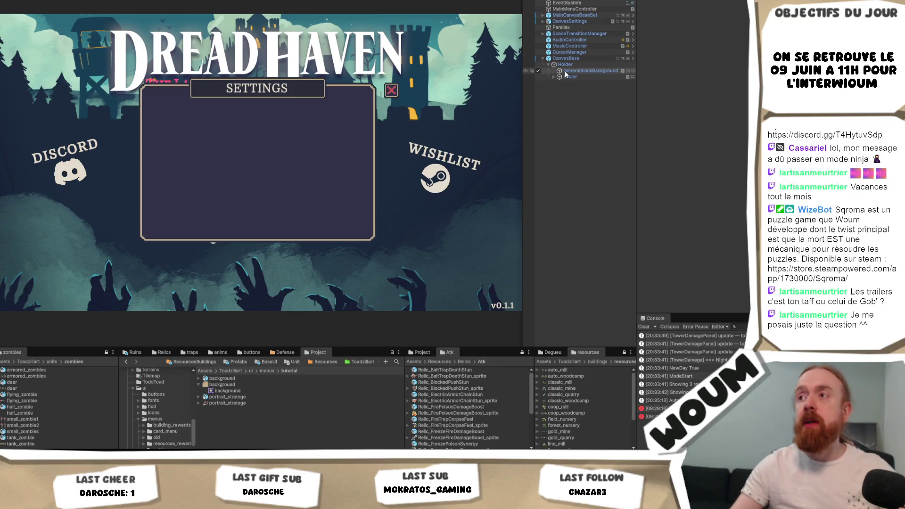
click(554, 76)
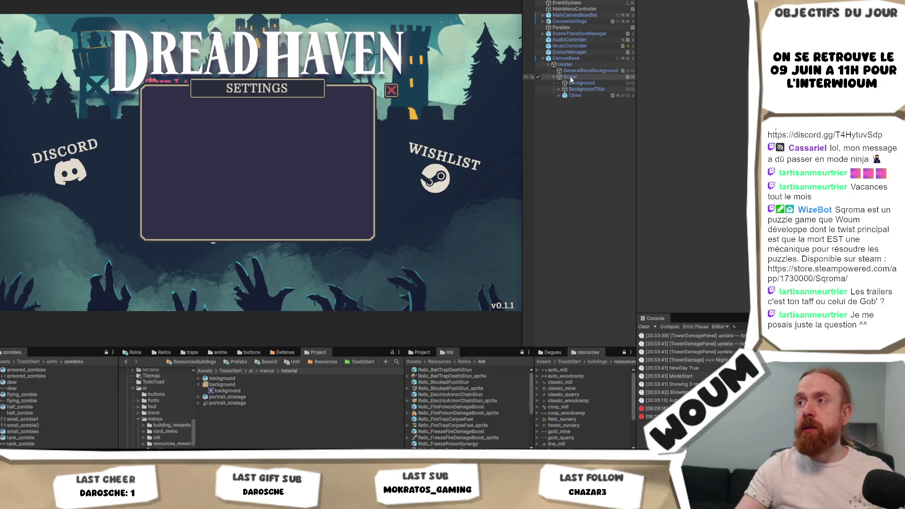
click(574, 83)
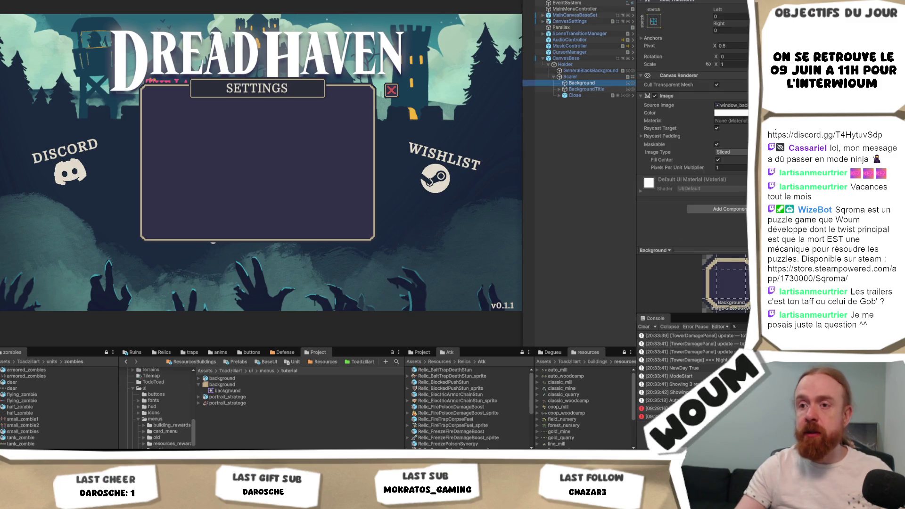
click(282, 385)
drag(732, 107, 731, 106)
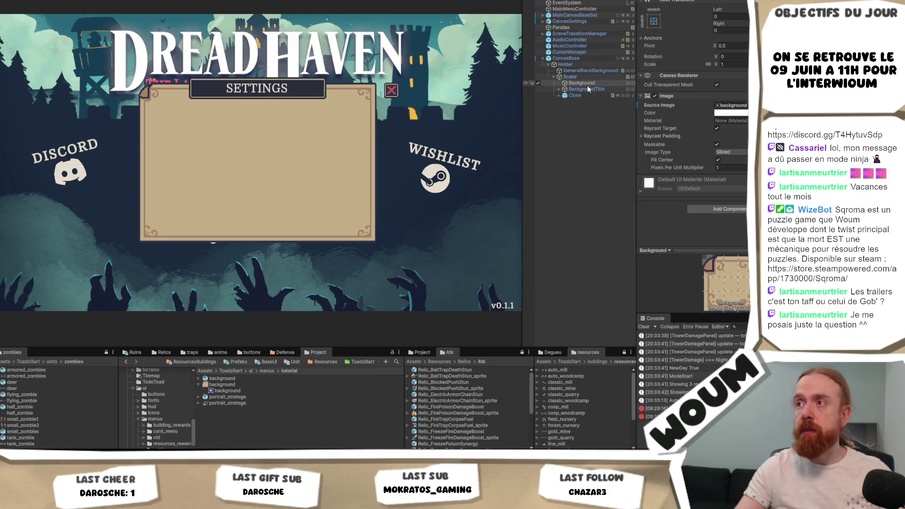
- Deactivate the Close button and the BackgroundTitle SETTINGS banner
click(559, 96)
click(574, 96)
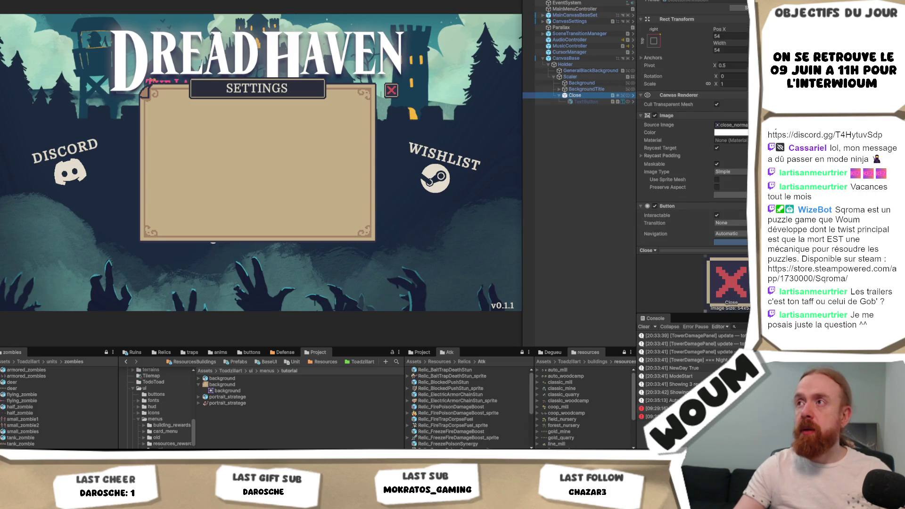
key(alt+shift+a)
click(586, 89)
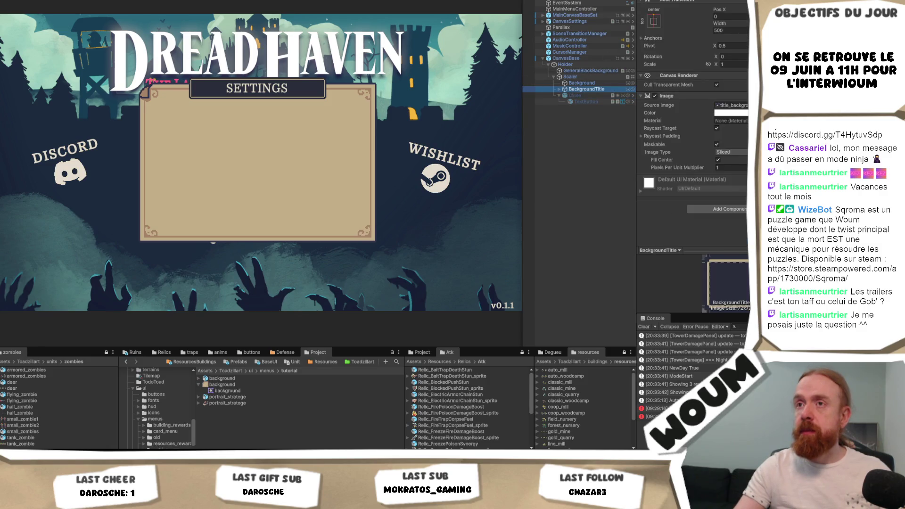
key(alt+shift+a)
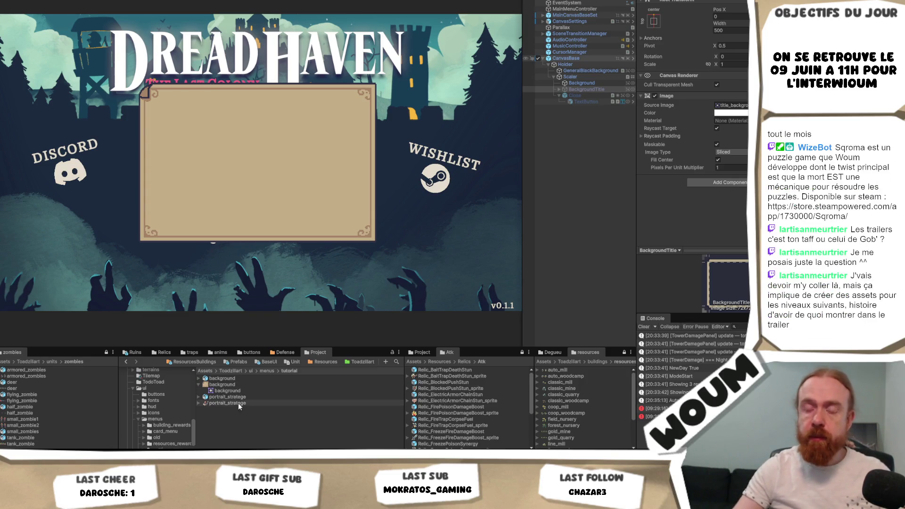
- Show the BaseUI favourite folder, select the panel's Background, and switch to Scene view
click(261, 362)
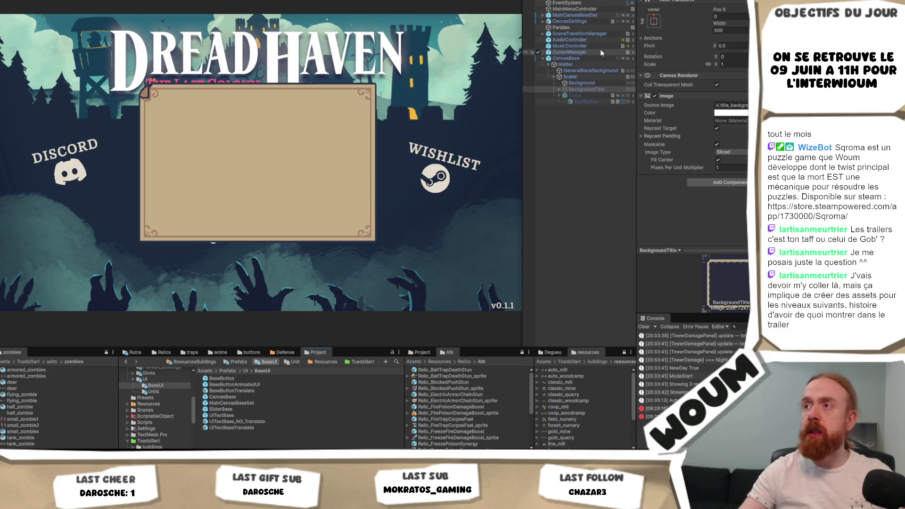
click(597, 83)
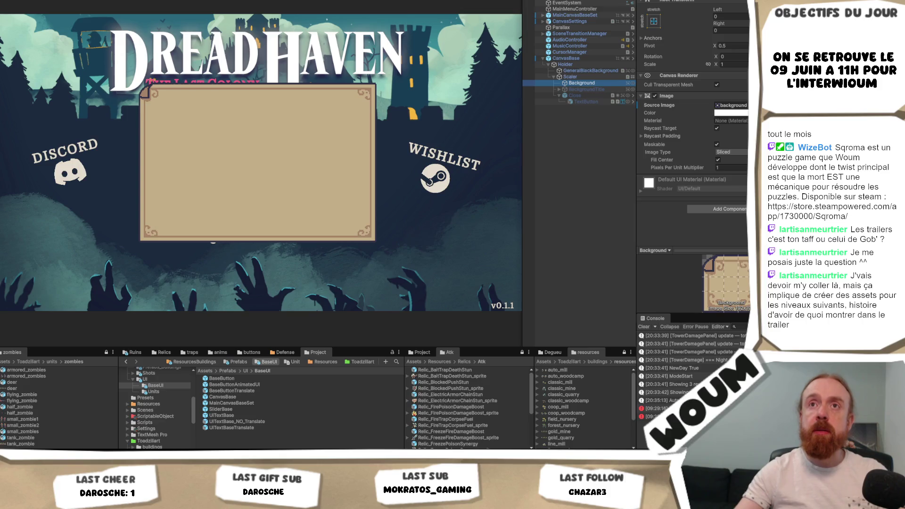
key(ctrl+1)
scroll(259, 178, up, 3)
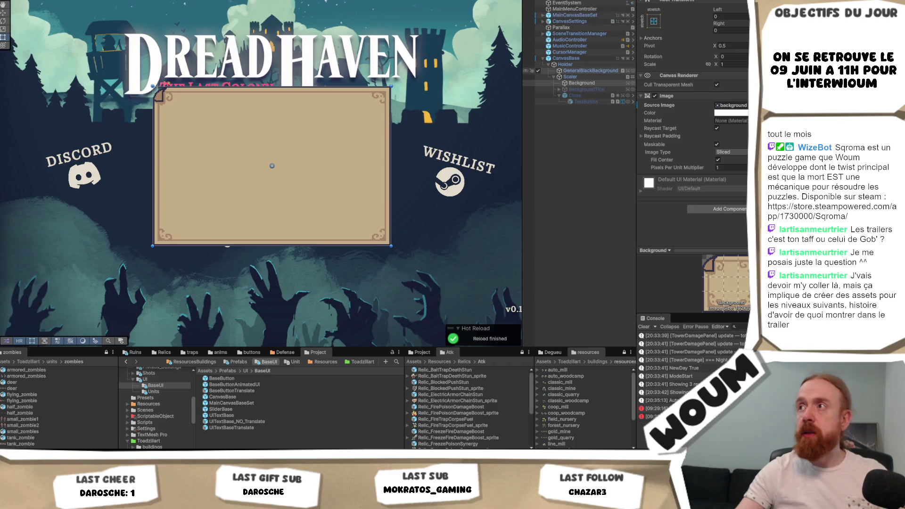
- Set the Scaler's Rect Transform width to 1000, then return to Game view and deselect
click(576, 77)
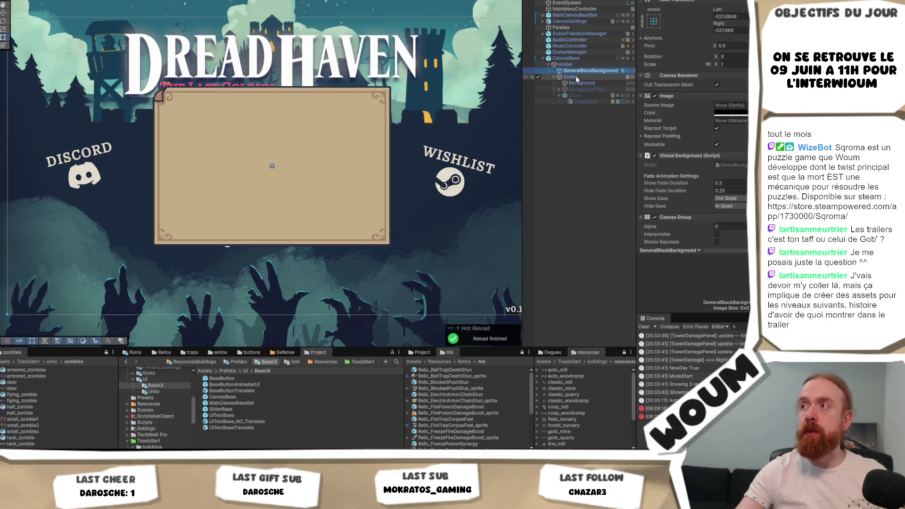
click(739, 29)
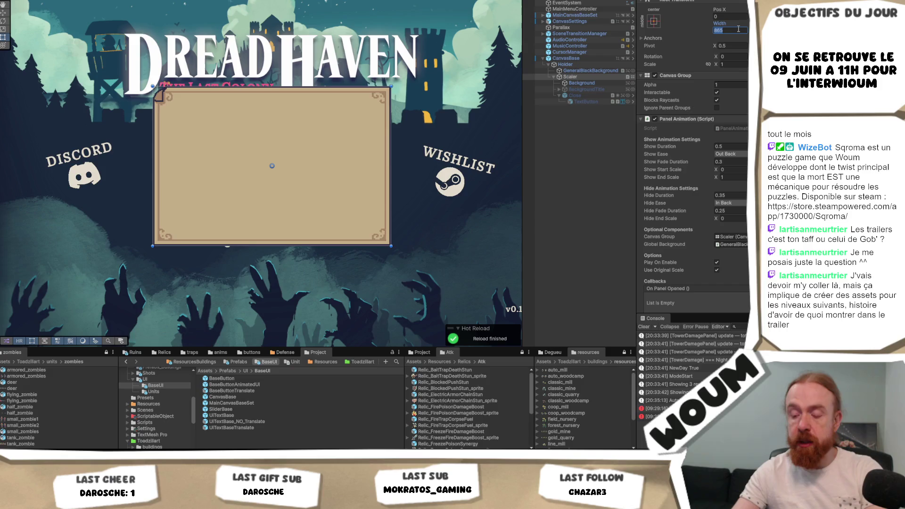
text(1000)
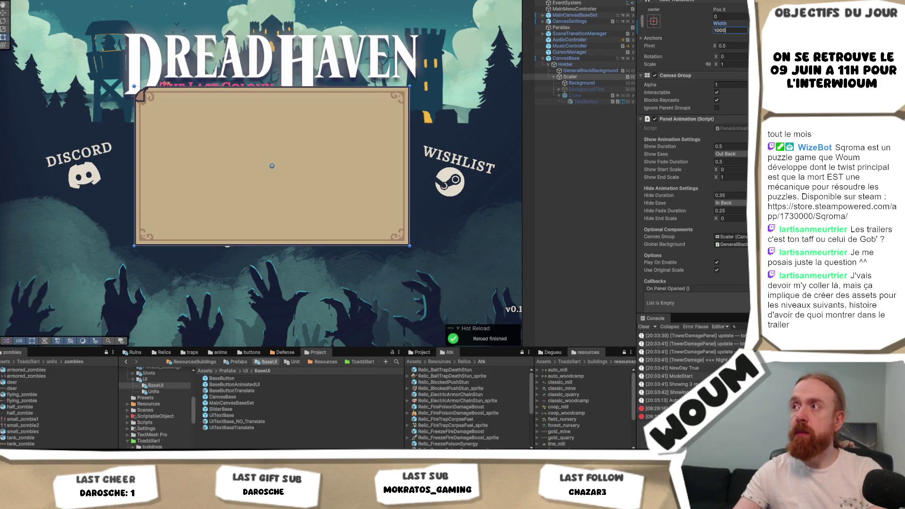
key(Return)
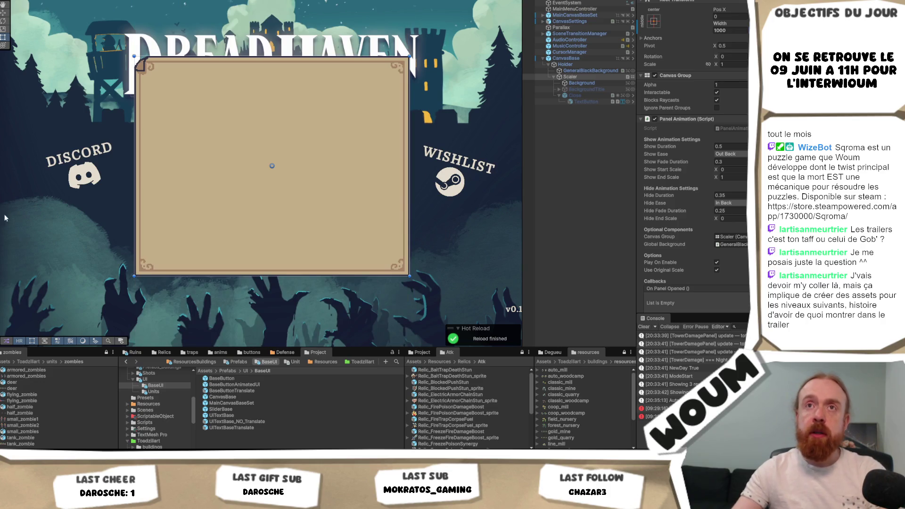
key(ctrl+2)
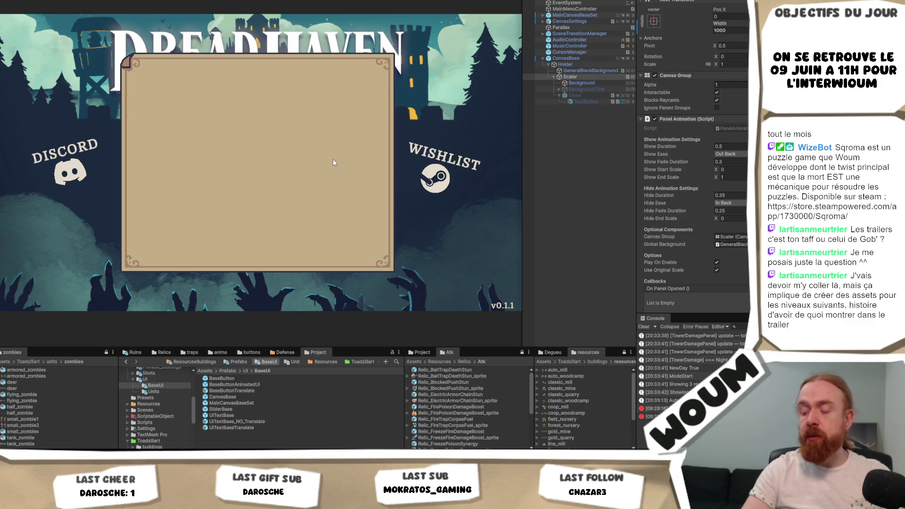
click(582, 145)
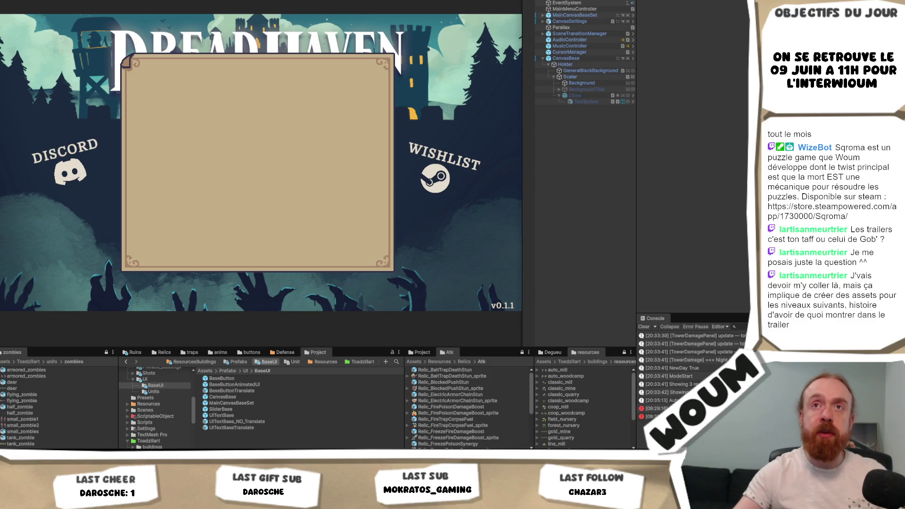
- Glance at the GameObject menu, then widen the Hierarchy panel by dragging its divider
click(7, 0)
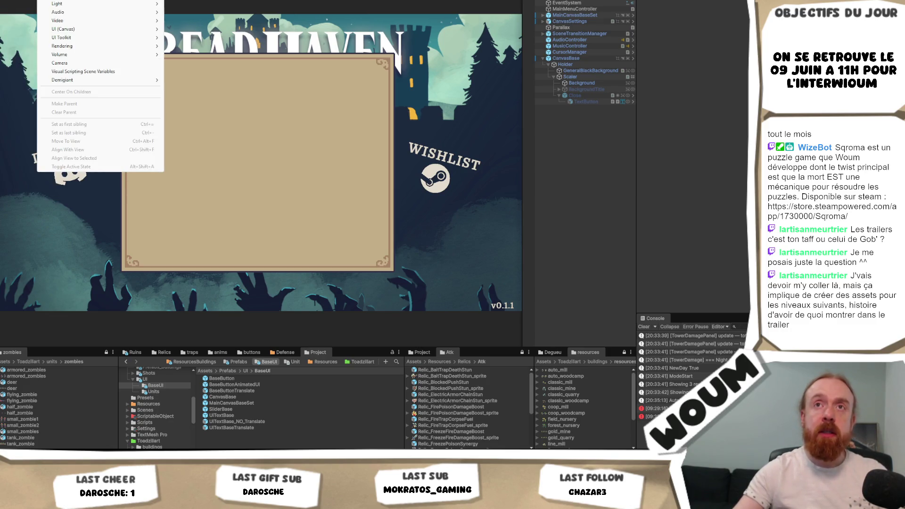
key(Escape)
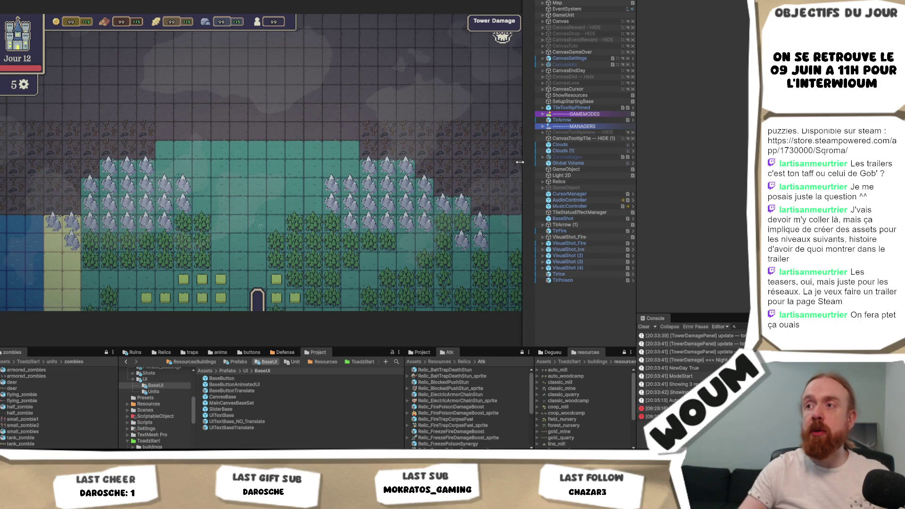
drag(520, 162, 500, 162)
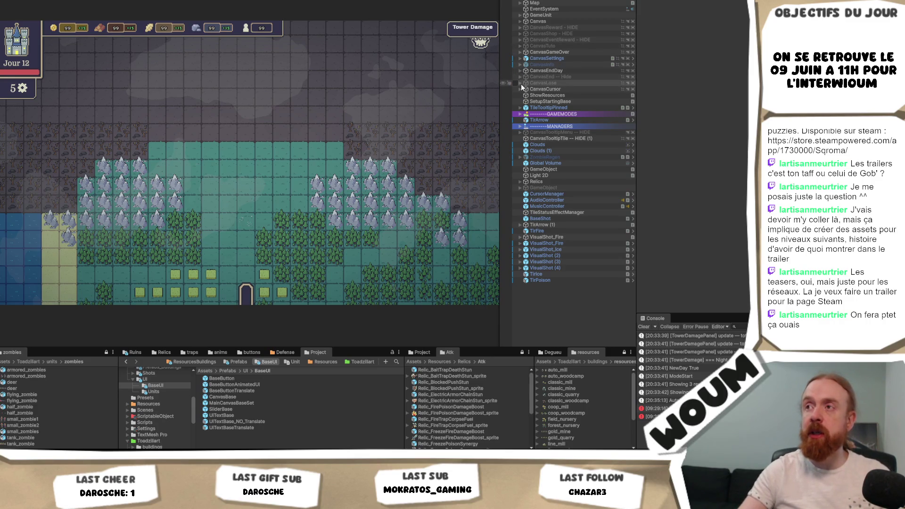
- Expand CanvasLose, the end canvas and CanvasInfo > Holder > Scaler to reveal its children
click(521, 83)
click(520, 76)
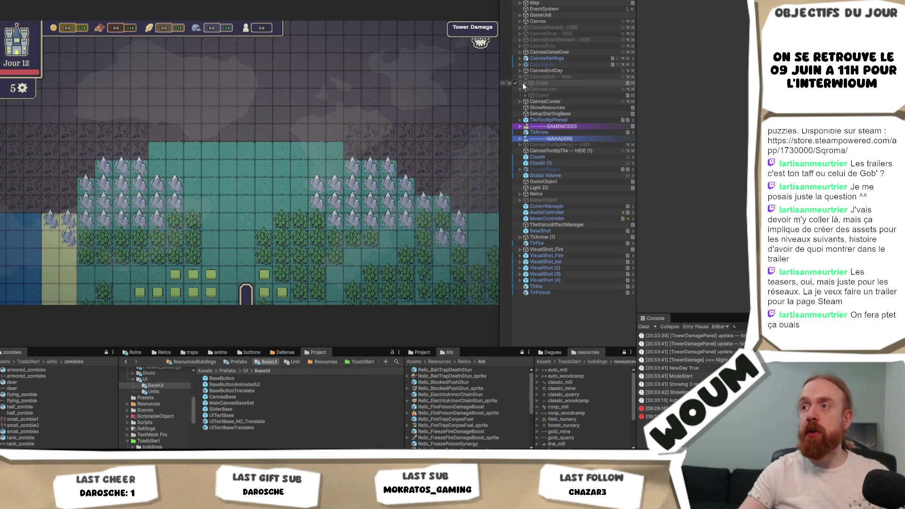
click(520, 65)
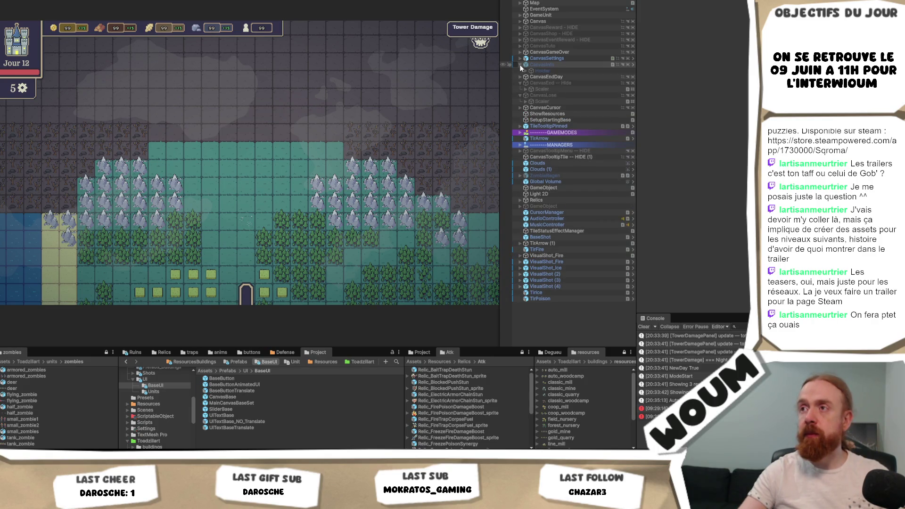
click(525, 72)
click(539, 89)
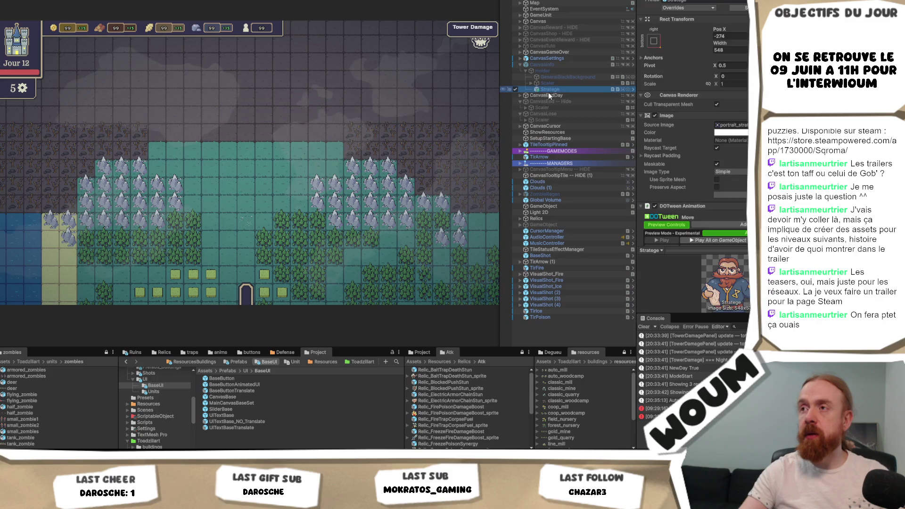
click(531, 82)
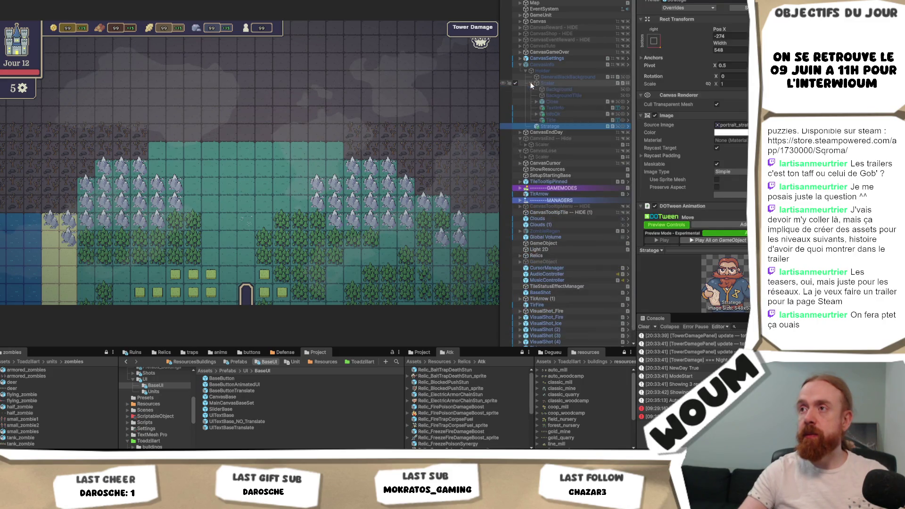
- Inspect TextInfo's TextMeshPro settings and colour, holding placeholder 'sfdfdsfsd' with auto-size
click(565, 107)
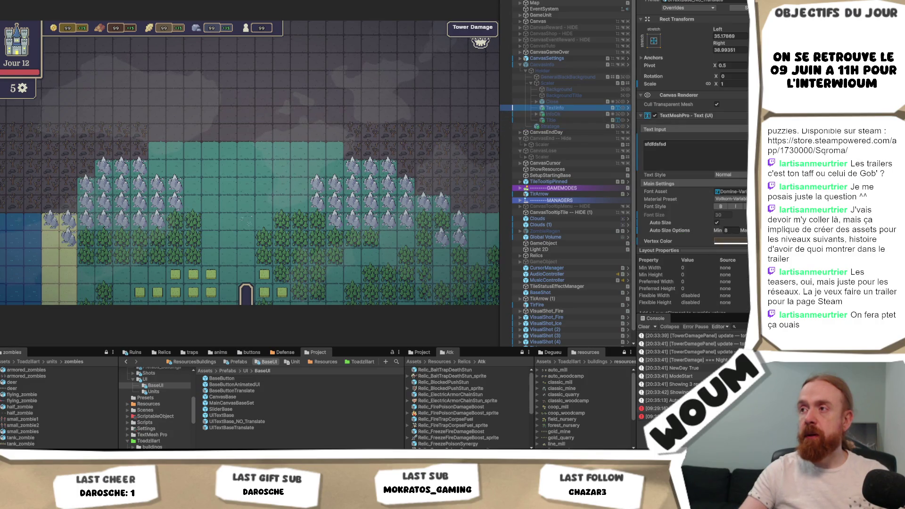
click(730, 241)
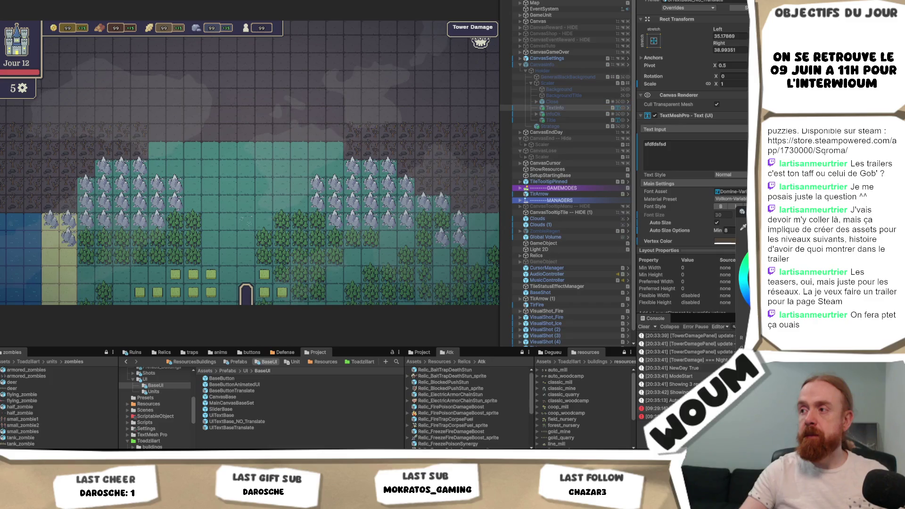
click(562, 115)
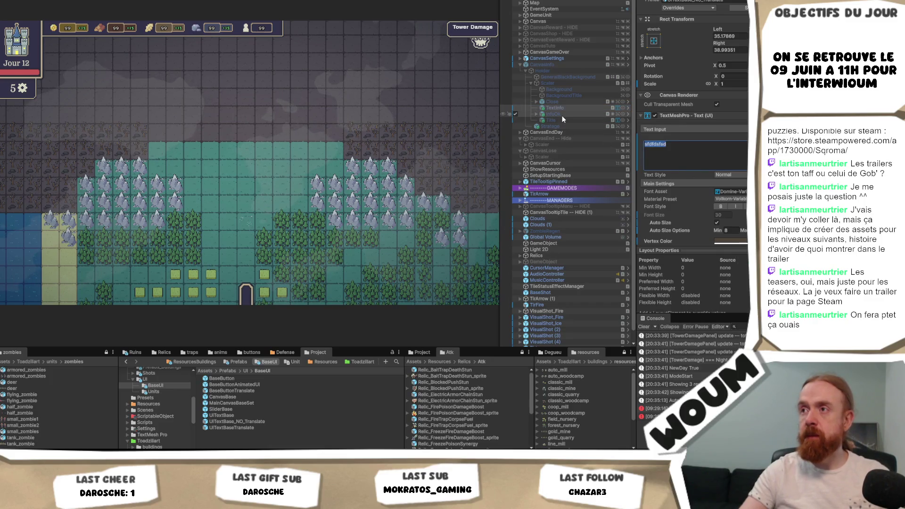
click(564, 108)
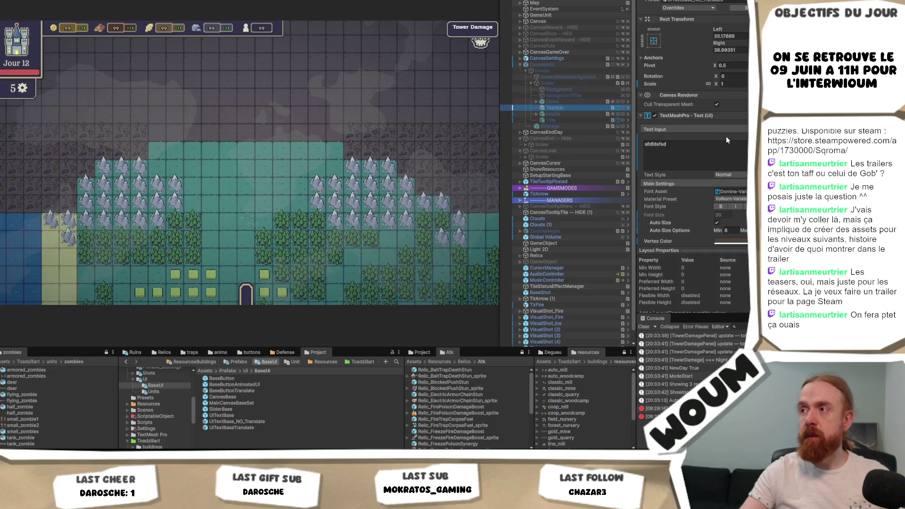
scroll(725, 138, up, 3)
scroll(722, 143, down, 1)
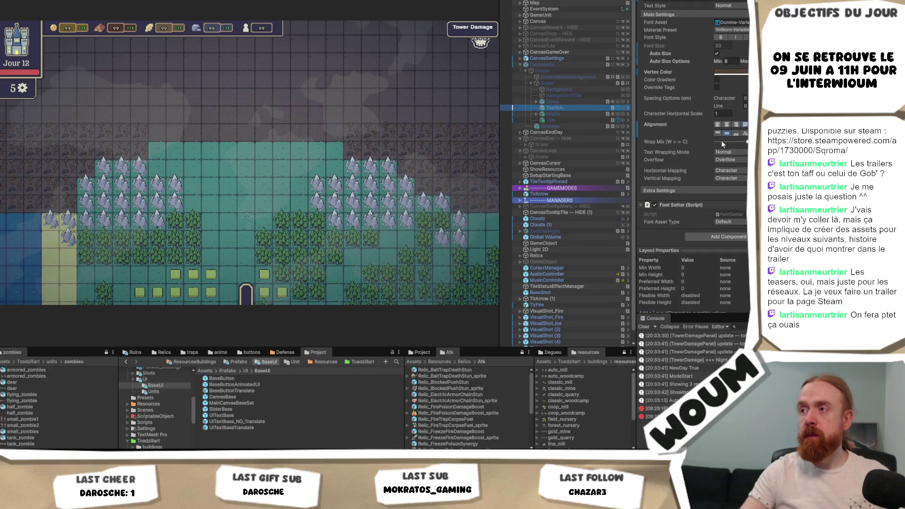
scroll(721, 140, up, 5)
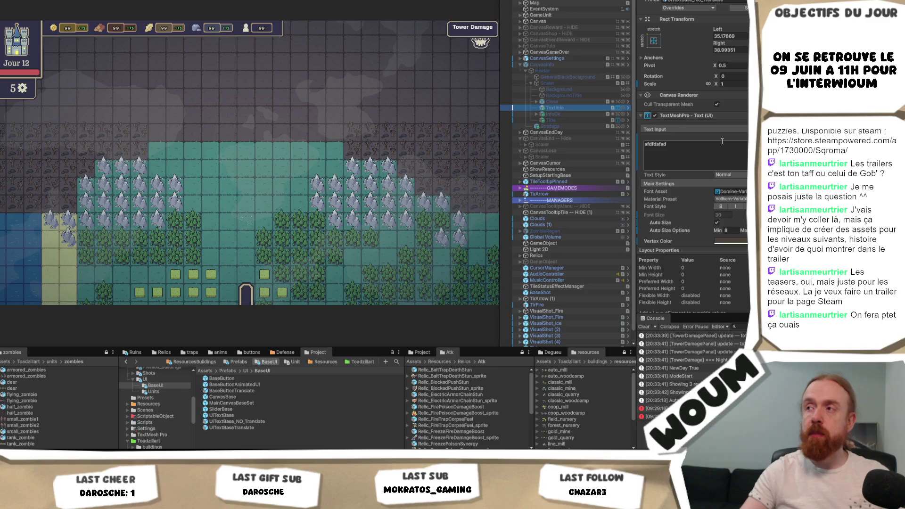
scroll(721, 142, down, 3)
scroll(722, 143, down, 3)
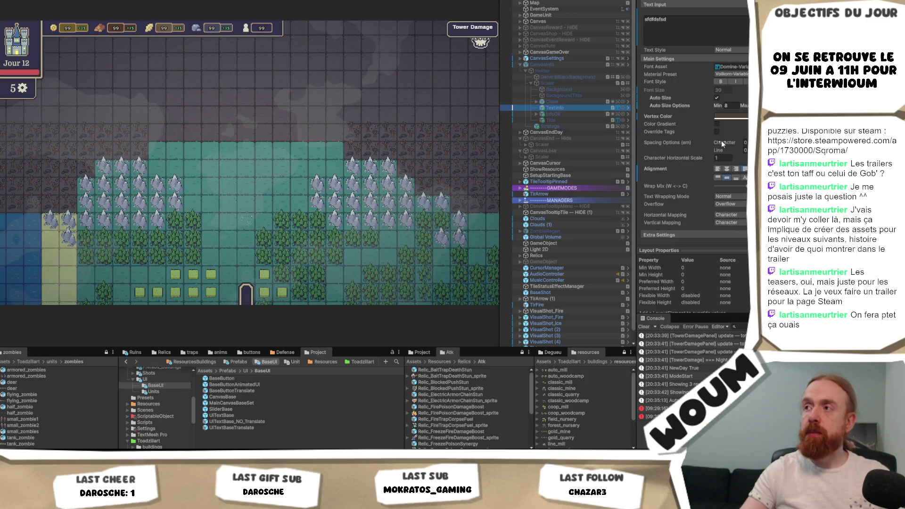
click(731, 116)
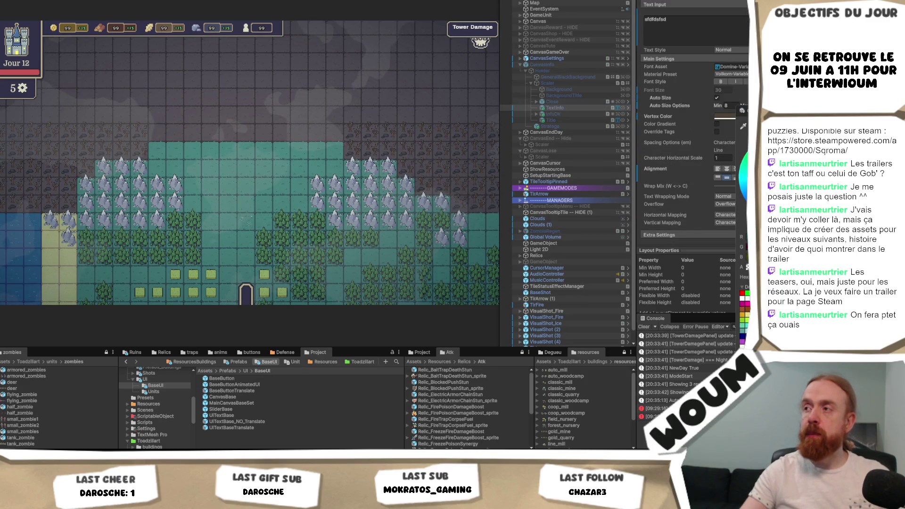
click(693, 28)
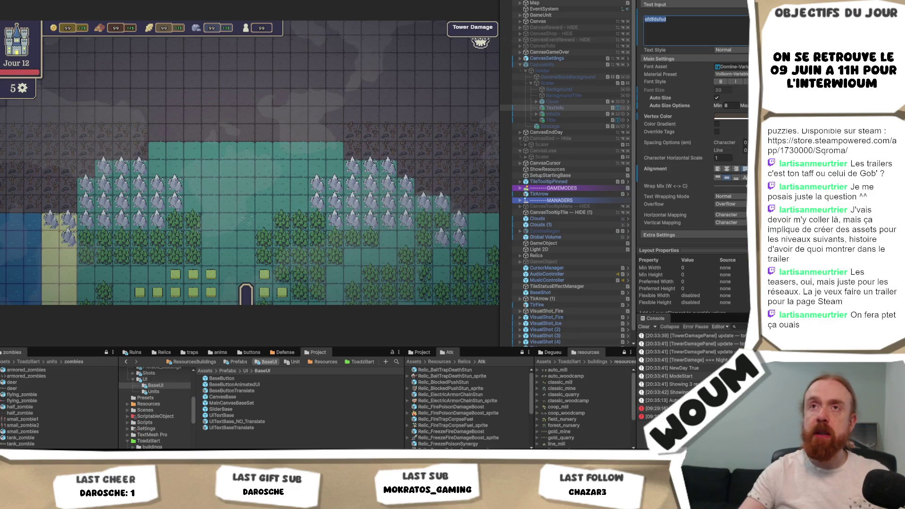
- Load the DreadHaven main menu scene from File > Open Recent Scene
key(alt+f)
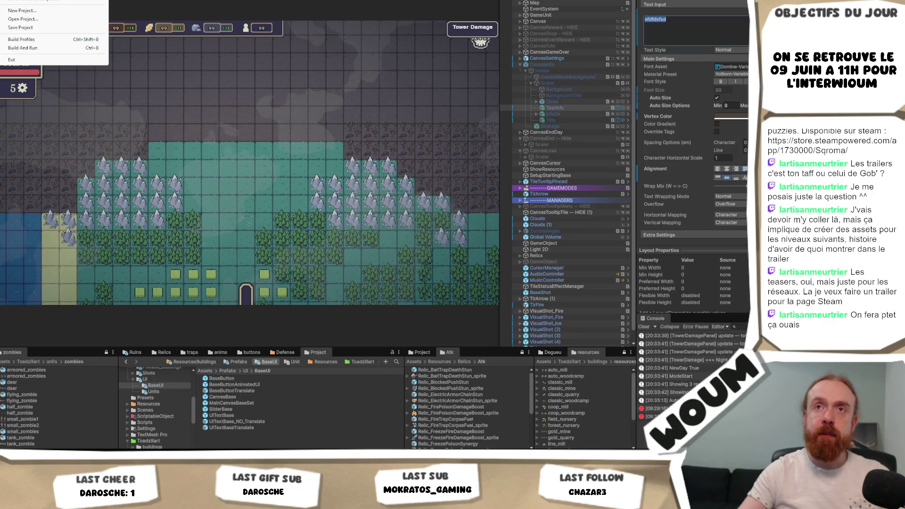
key(Right)
key(Return)
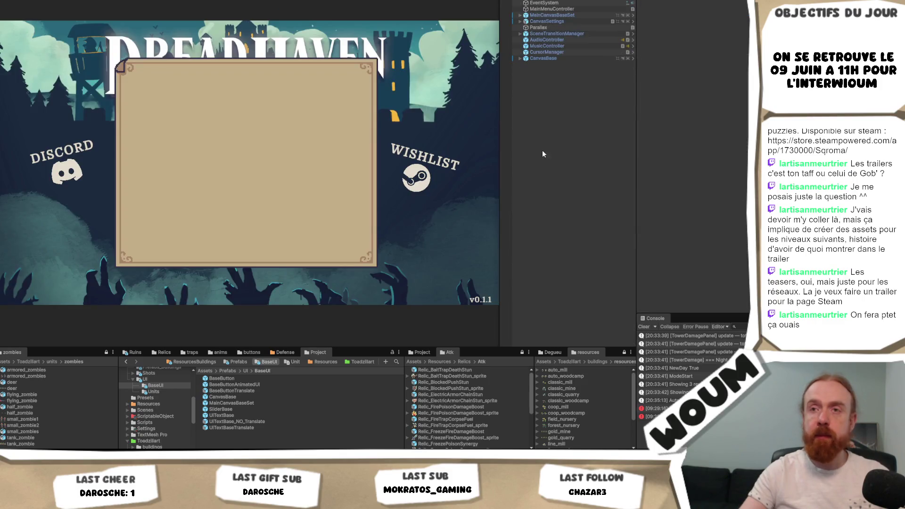
- Expand CanvasBase > Holder > Scaler, inspect BackgroundTitle and Scaler, then go to Prefabs/UI
click(520, 58)
click(526, 65)
click(531, 71)
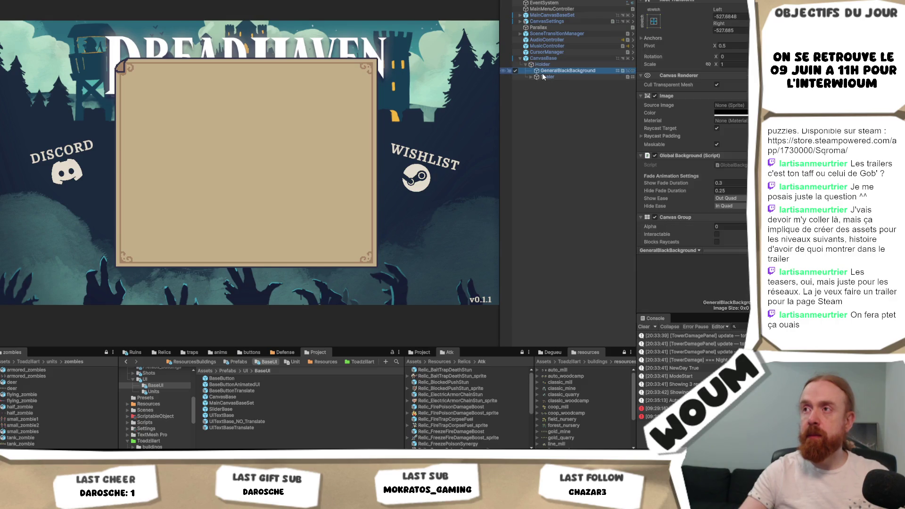
click(531, 77)
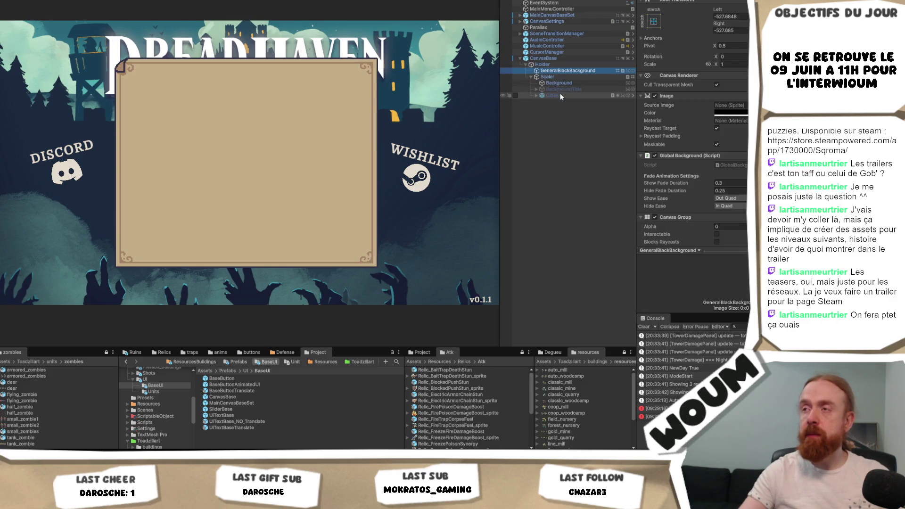
click(555, 90)
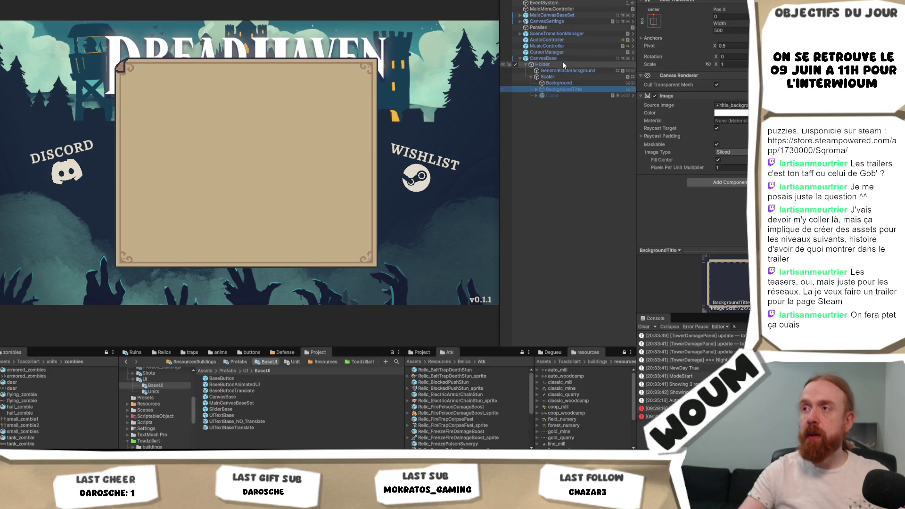
click(536, 90)
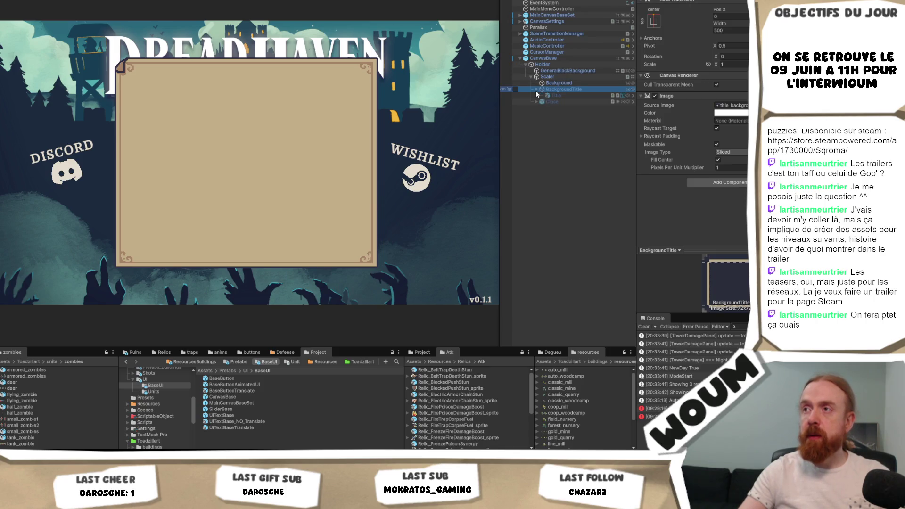
click(548, 77)
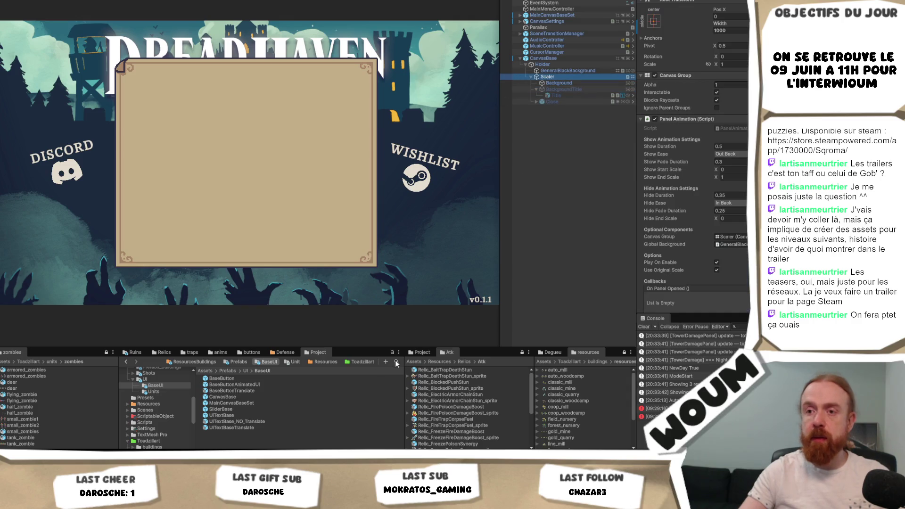
click(246, 371)
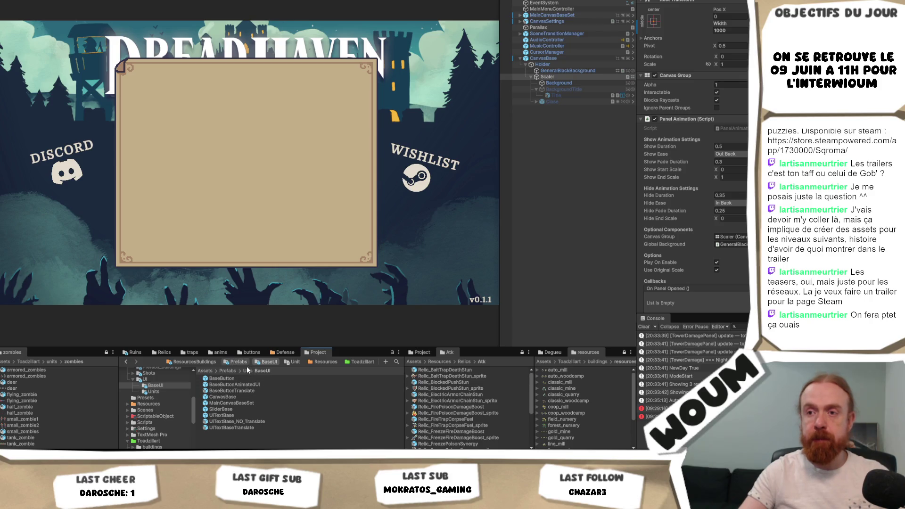
- Search the Project window for 'transl' to list the Translate text prefabs, including UITextBase_NO_Translate
scroll(267, 428, down, 8)
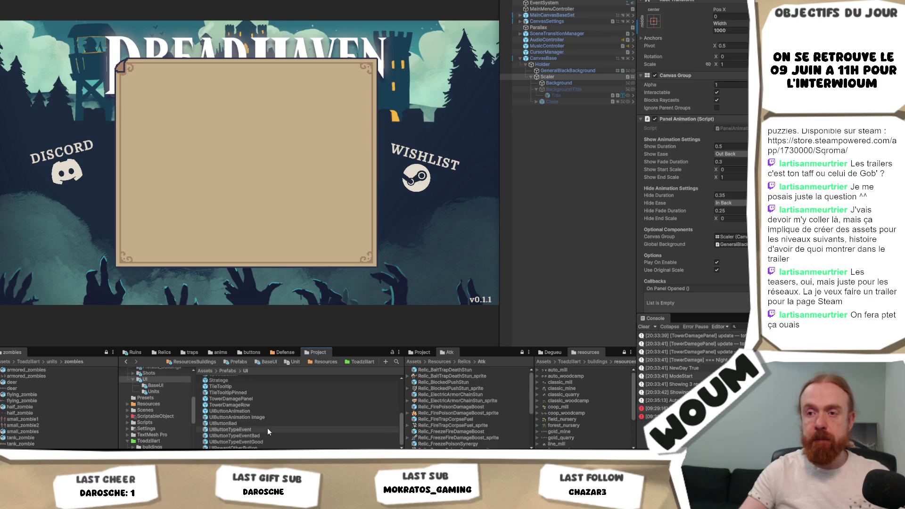
scroll(268, 428, up, 3)
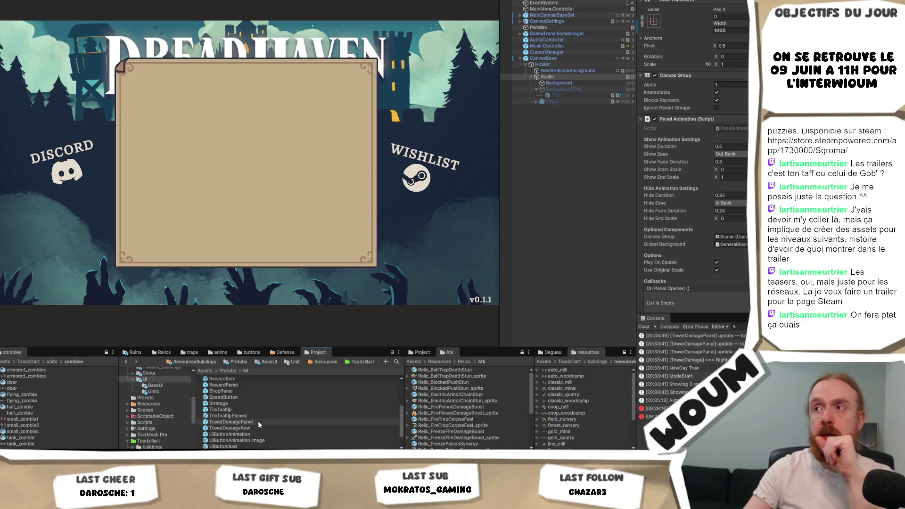
scroll(258, 425, up, 3)
scroll(259, 425, up, 2)
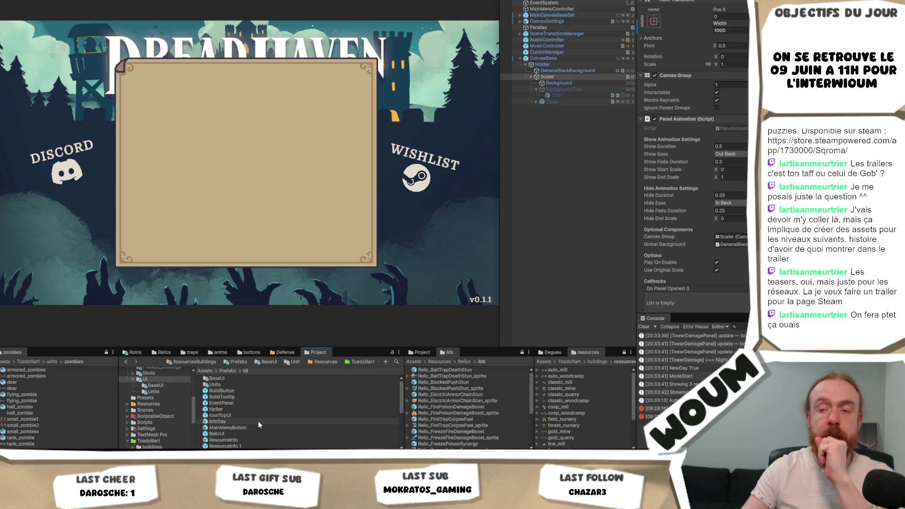
scroll(258, 424, down, 6)
scroll(258, 424, up, 6)
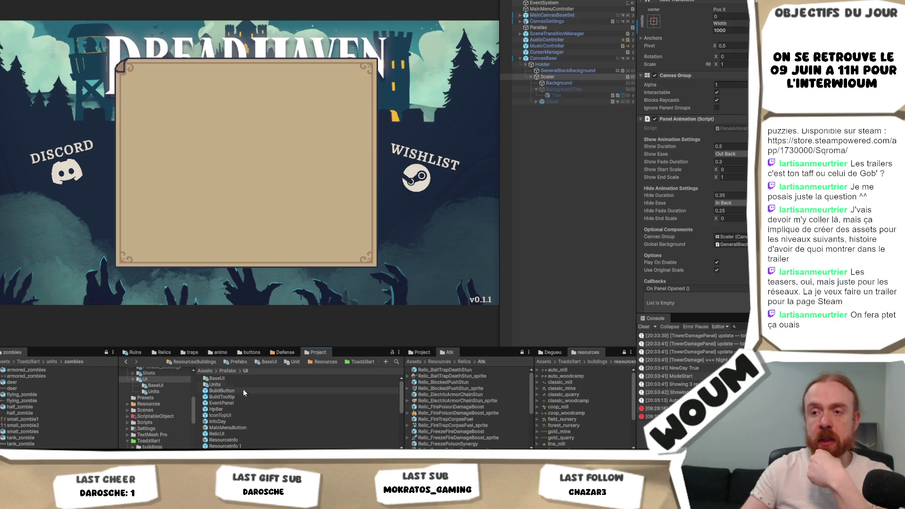
scroll(254, 406, down, 6)
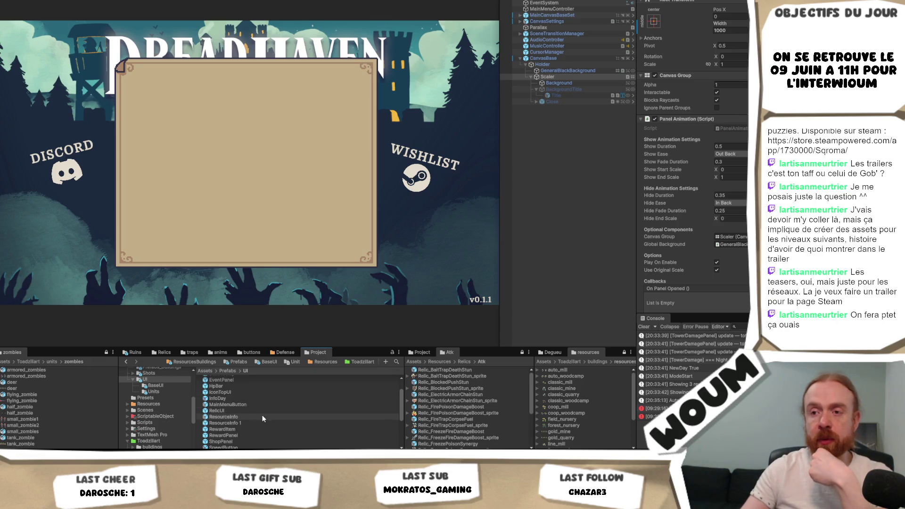
click(397, 362)
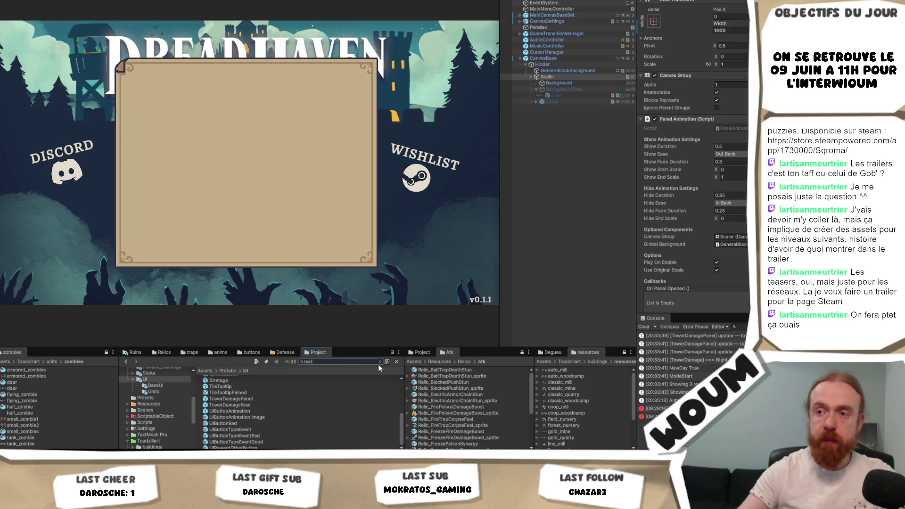
text(xt)
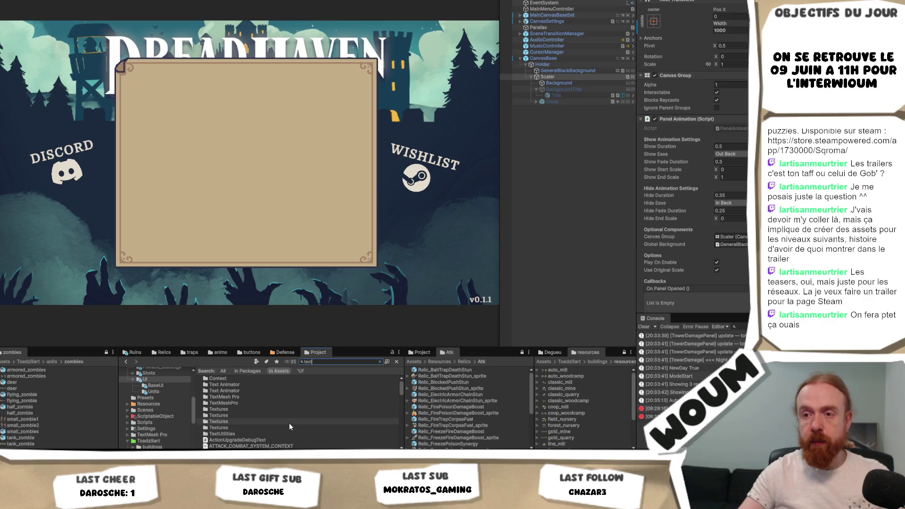
scroll(290, 423, down, 3)
text(transl)
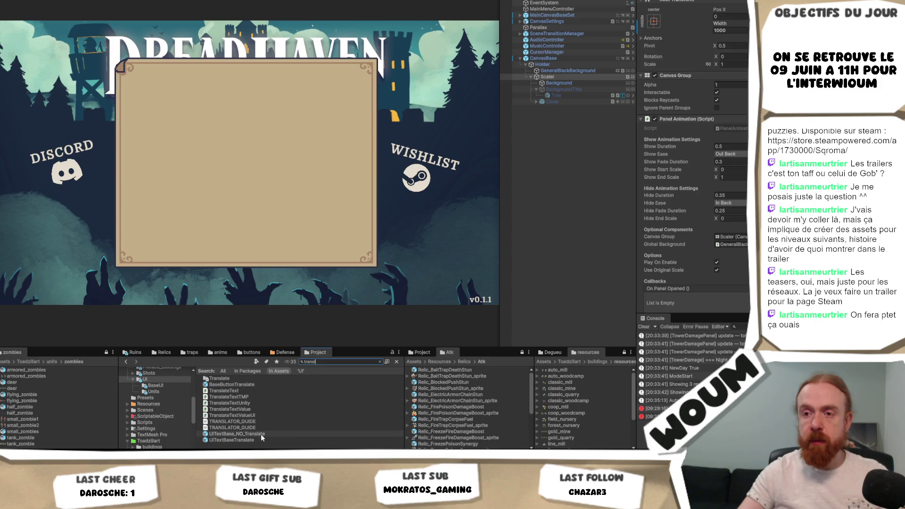
- Drag UITextBase_NO_Translate under Scaler in the panel and anchor it top centre
mouse_move(261, 434)
mouse_down()
mouse_move(578, 78)
mouse_move(576, 90)
mouse_up()
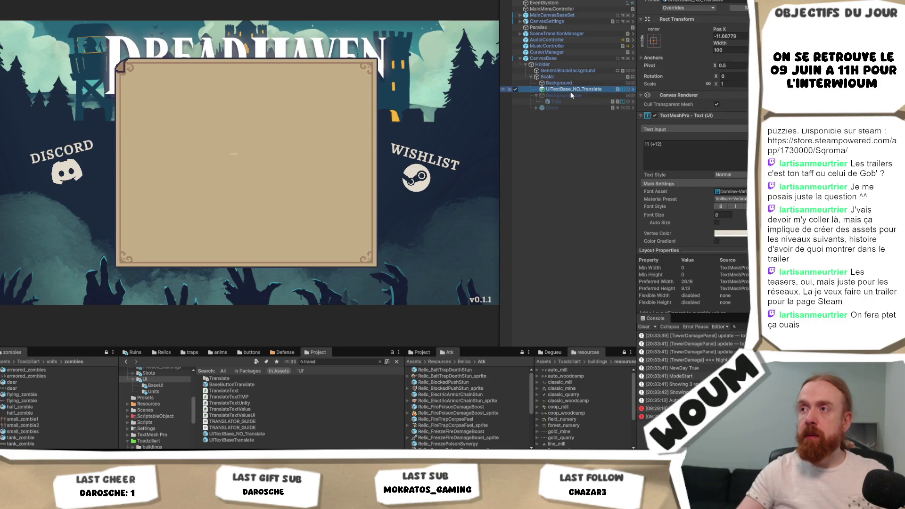
click(730, 233)
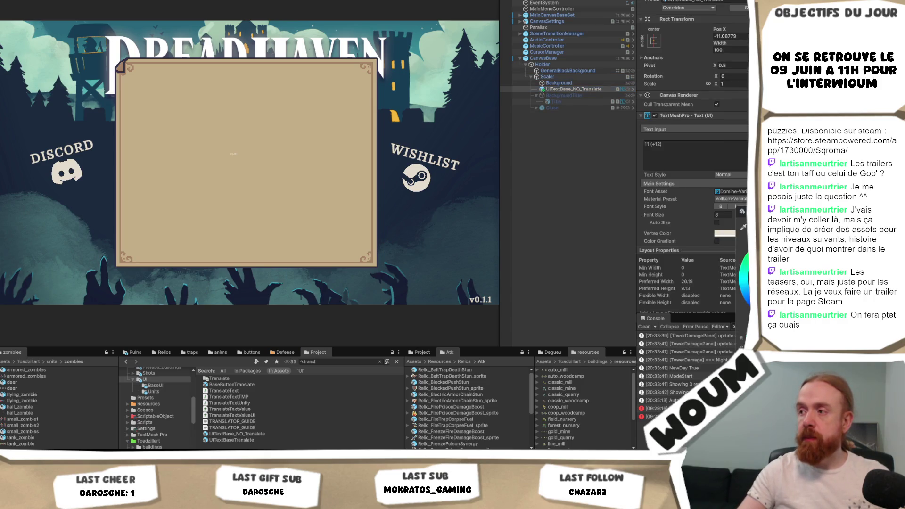
click(683, 151)
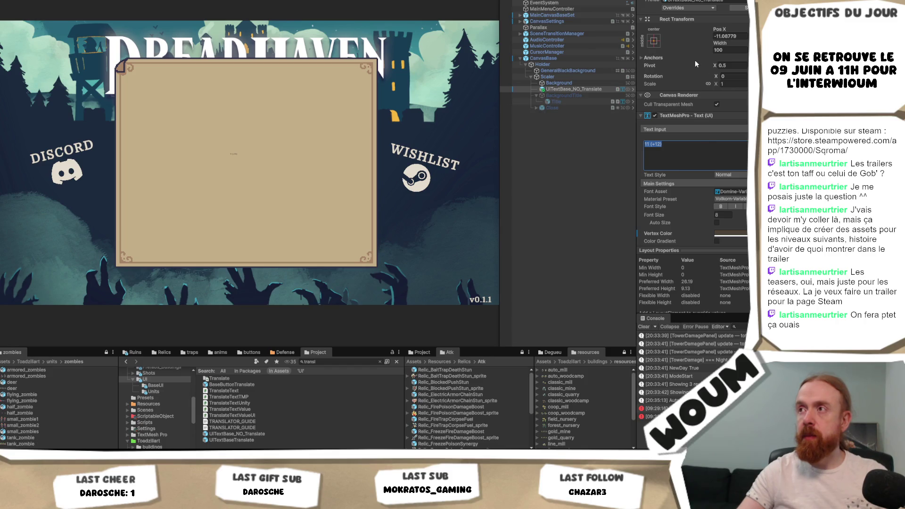
click(654, 40)
alt+shift+click(696, 104)
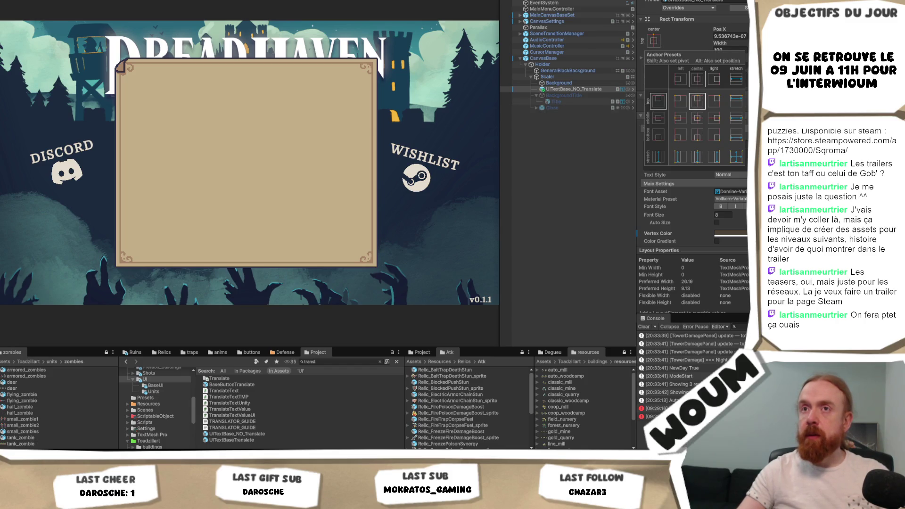
click(728, 191)
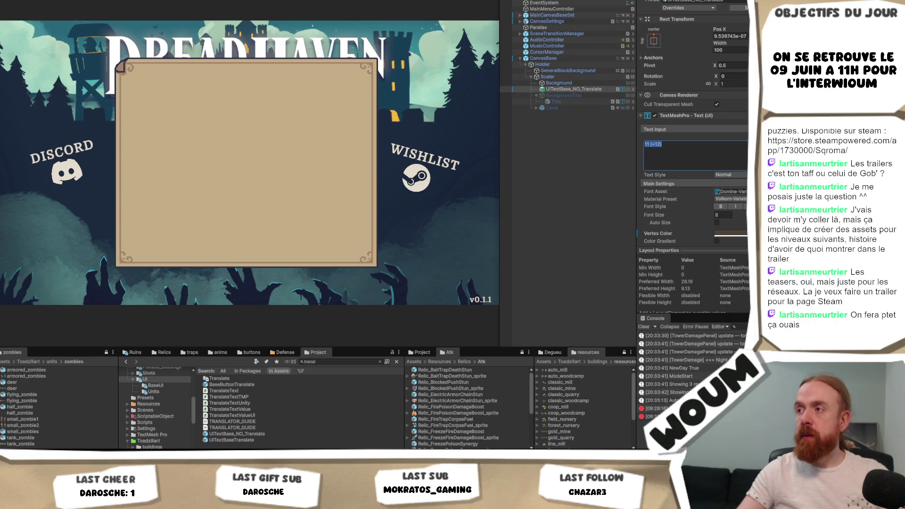
- Set the text's font size to 72, stretch it across the panel top, and centre-align it
click(719, 217)
text(72)
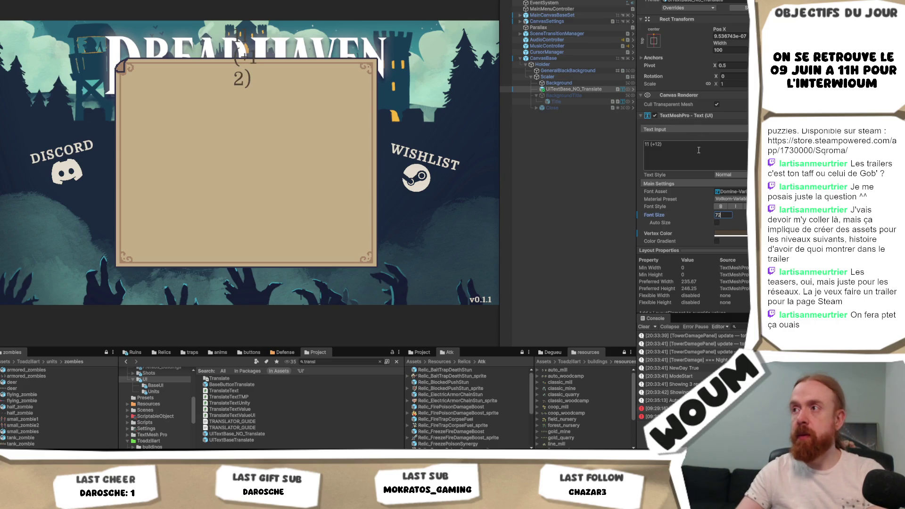
click(654, 40)
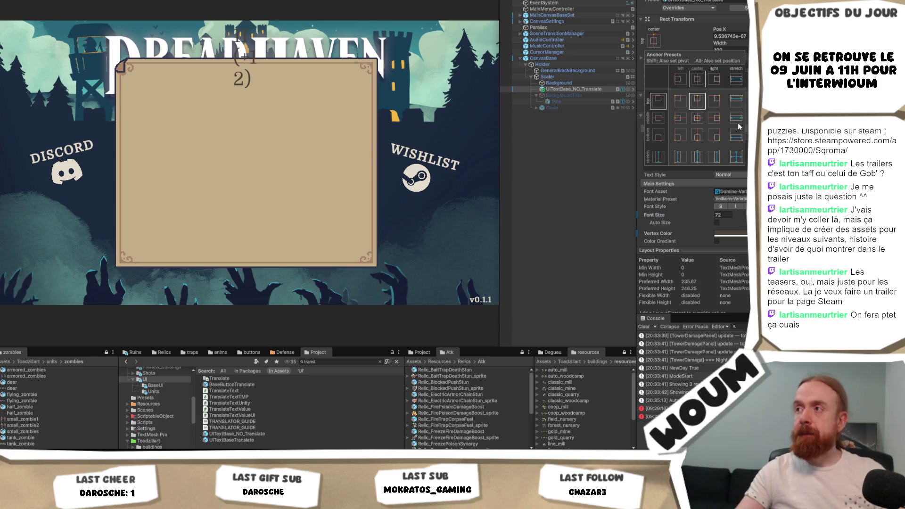
click(737, 99)
click(693, 150)
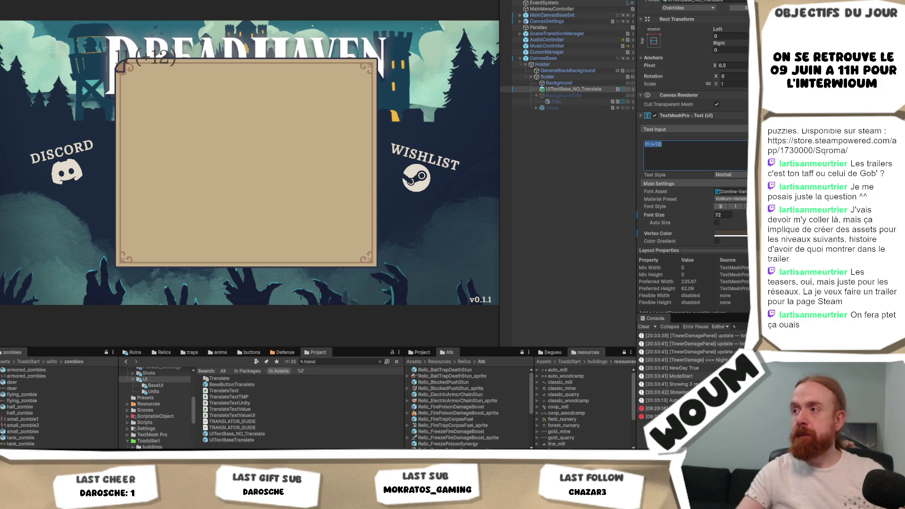
scroll(693, 141, down, 5)
click(726, 203)
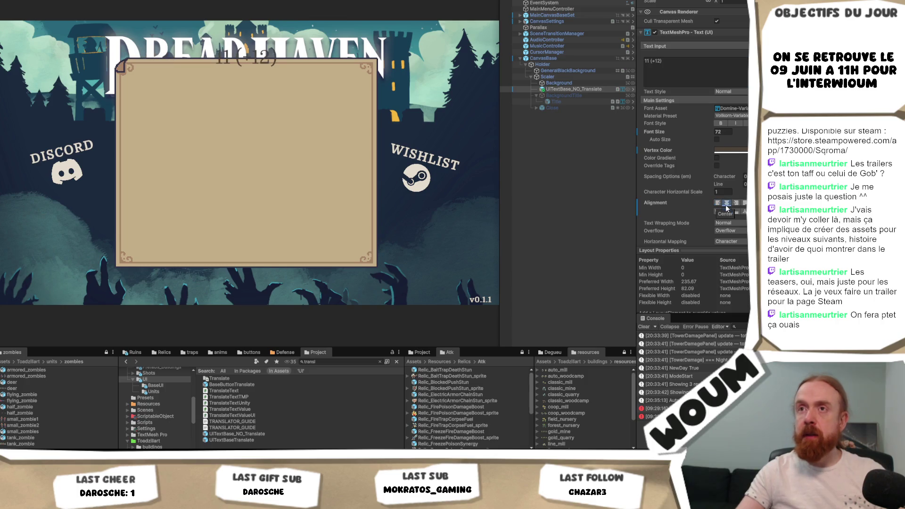
scroll(727, 208, up, 5)
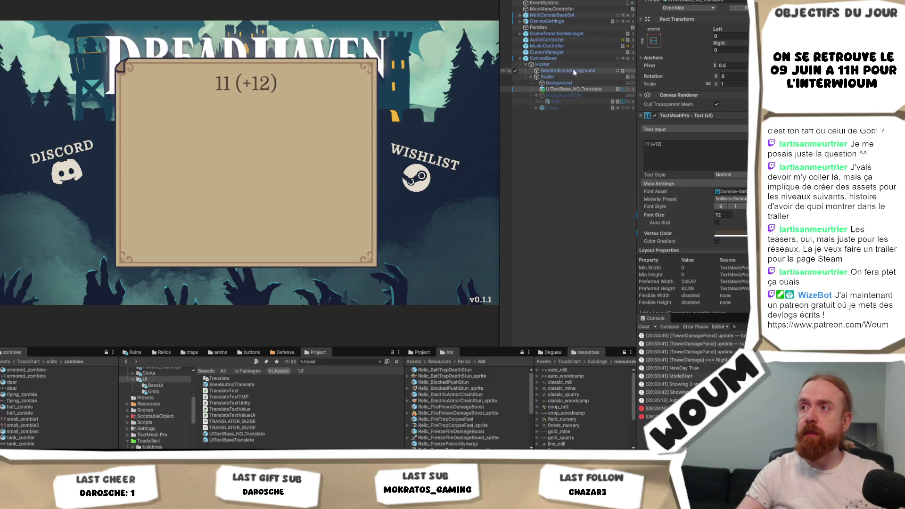
- Set the Scaler panel width to 1200, then select the new text's content for replacing
click(563, 76)
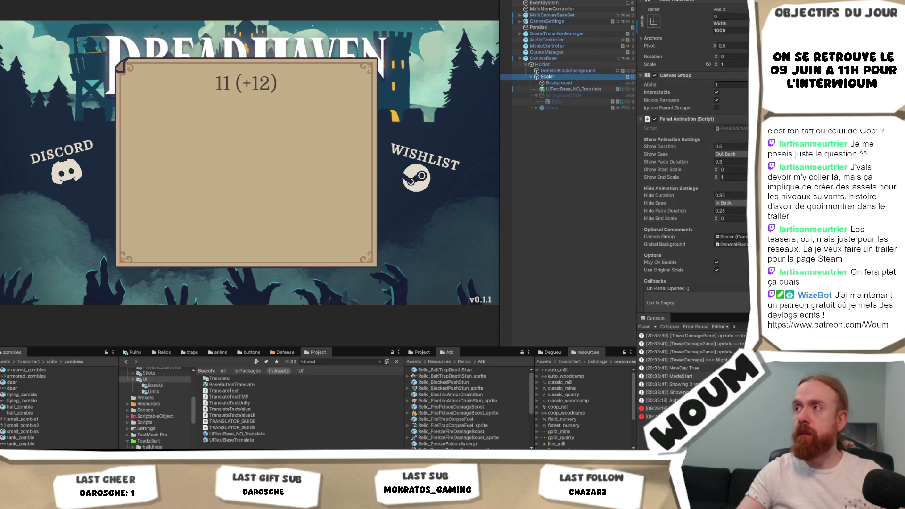
click(732, 32)
text(1200)
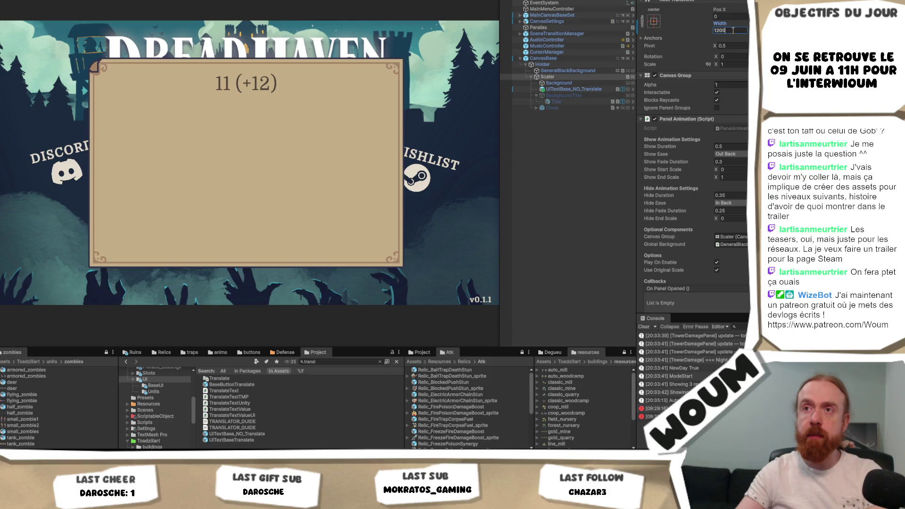
click(573, 87)
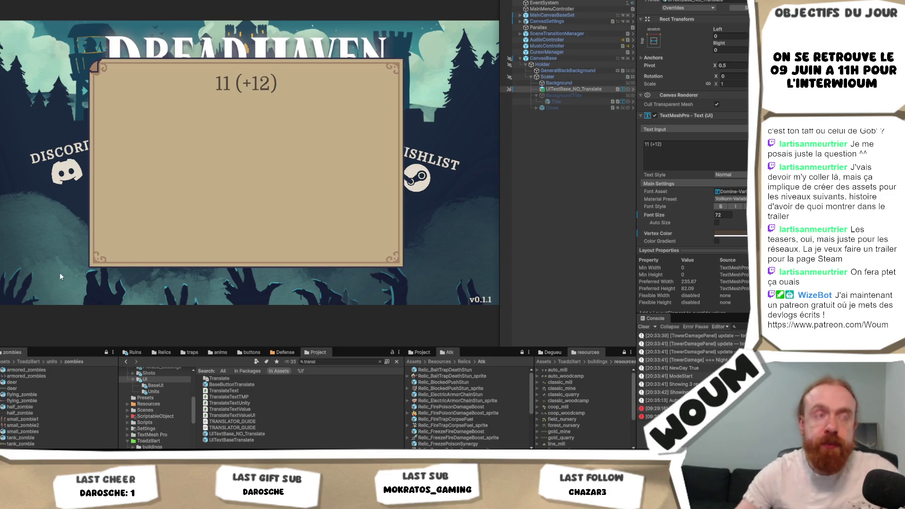
click(693, 167)
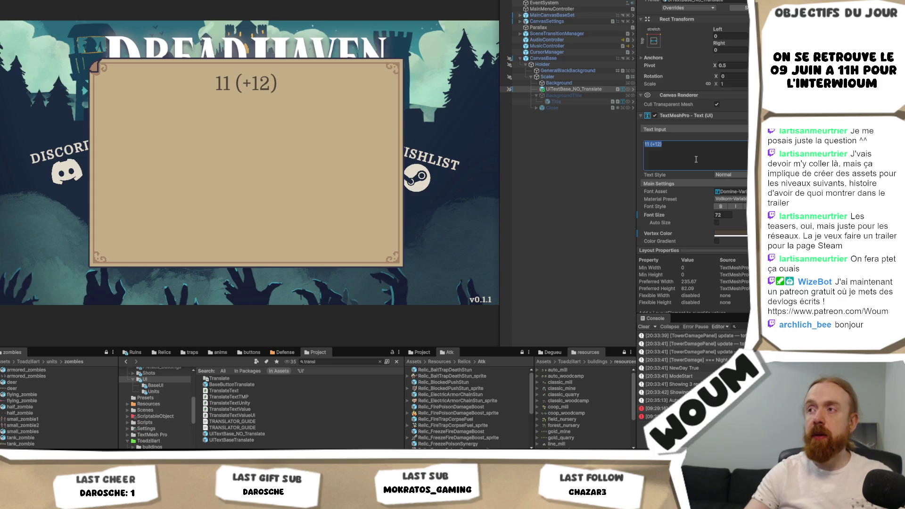
- Change the heading text to 'Thanks for playing' and search the project for 'Strate'
text(Thanks f)
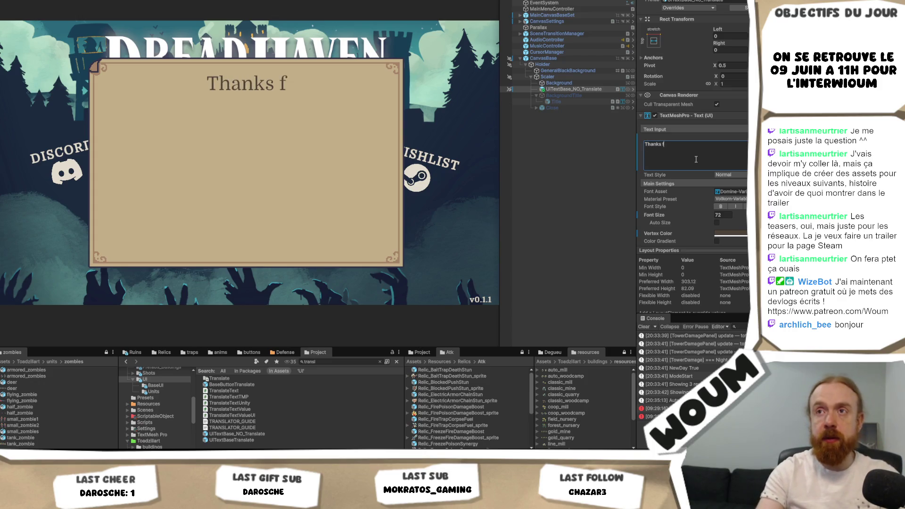
text(or playing)
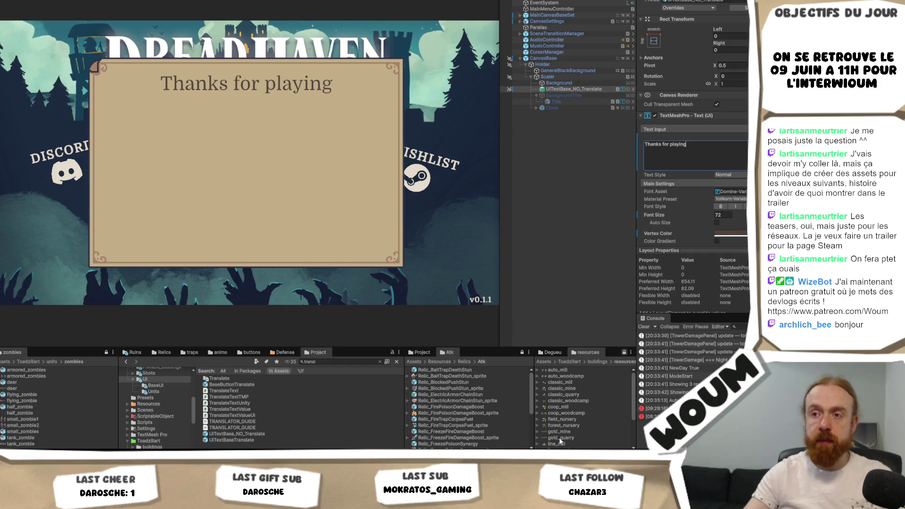
double_click(328, 364)
text(Strate)
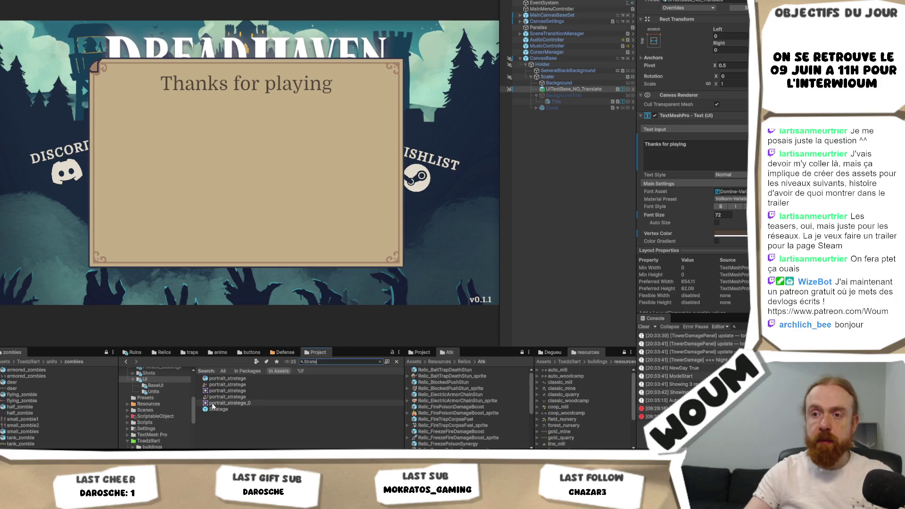
- Add the Stratege sprite to the scene, anchored bottom-right, placed last under Holder
drag(562, 112, 560, 113)
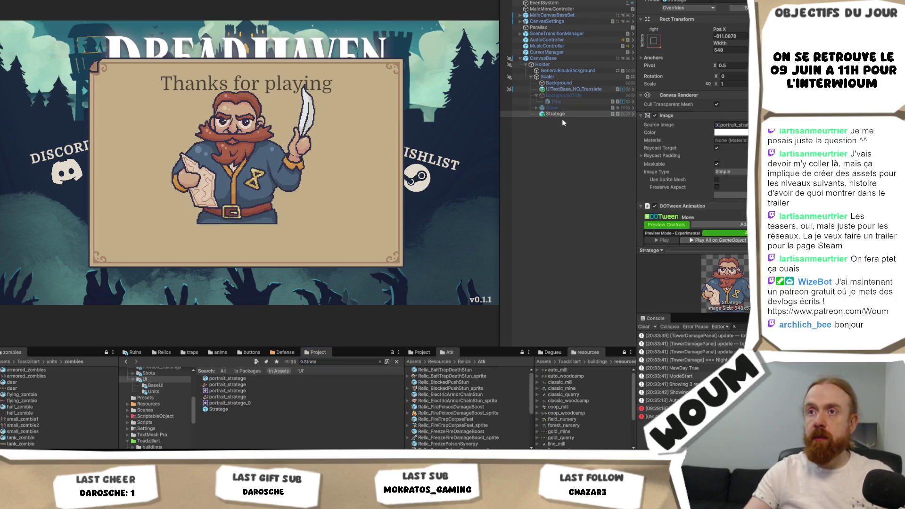
click(654, 41)
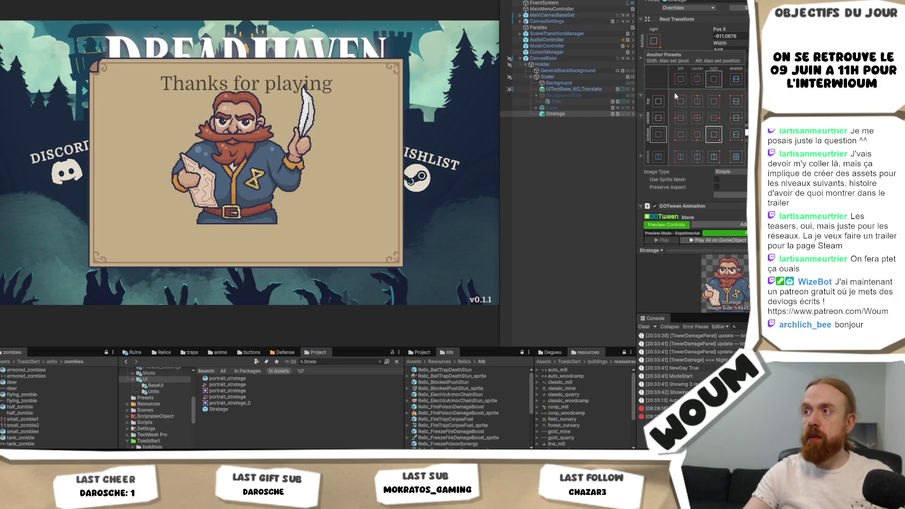
alt+click(714, 135)
key(shift+alt)
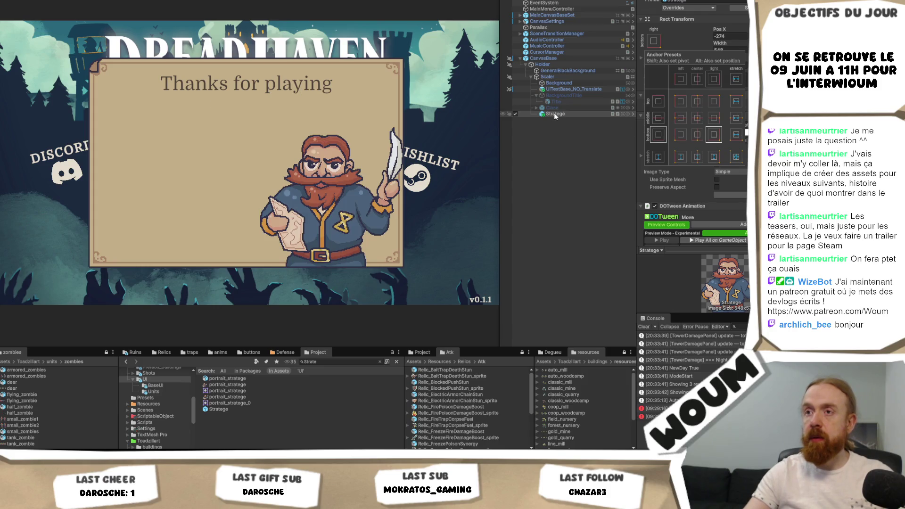
click(554, 114)
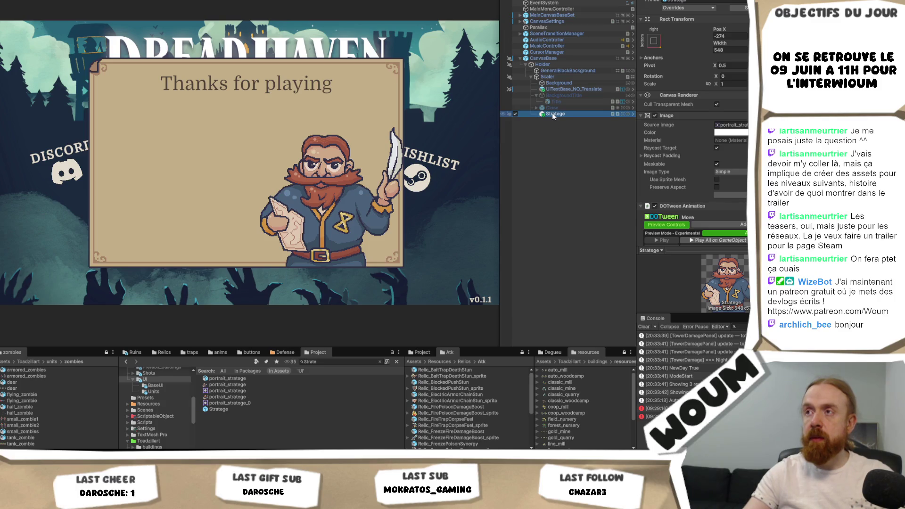
mouse_move(552, 114)
mouse_down()
mouse_move(550, 61)
mouse_move(551, 75)
mouse_up()
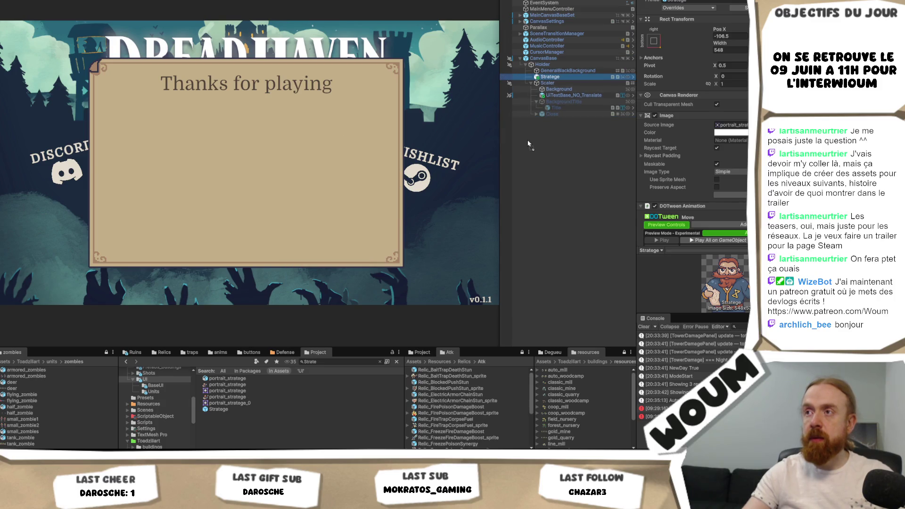
mouse_move(528, 144)
mouse_down()
mouse_move(537, 118)
mouse_move(551, 116)
mouse_up()
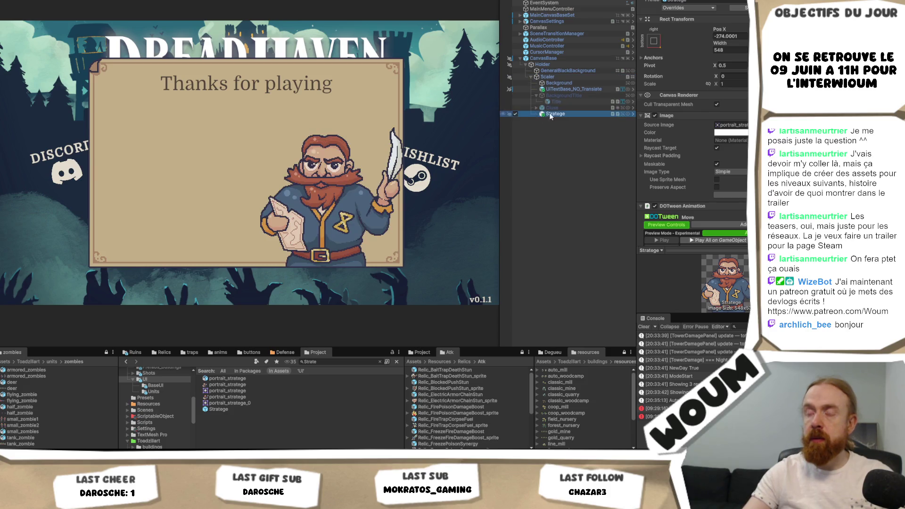
click(654, 41)
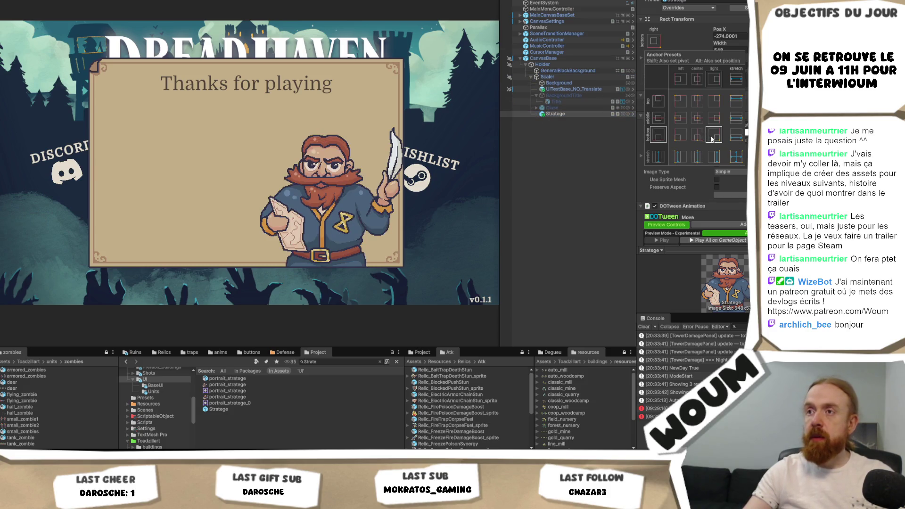
click(712, 120)
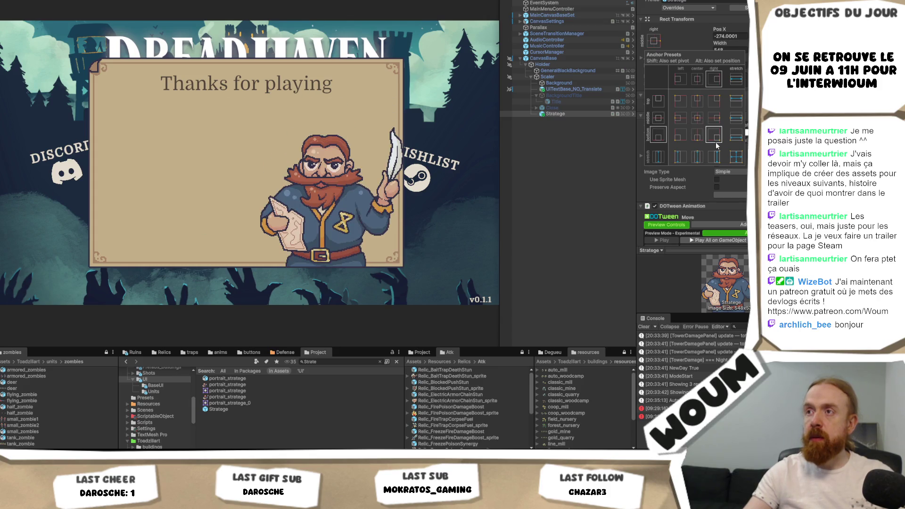
click(715, 143)
- Move Stratege out of Holder one level up and re-anchor it bottom-right
click(547, 64)
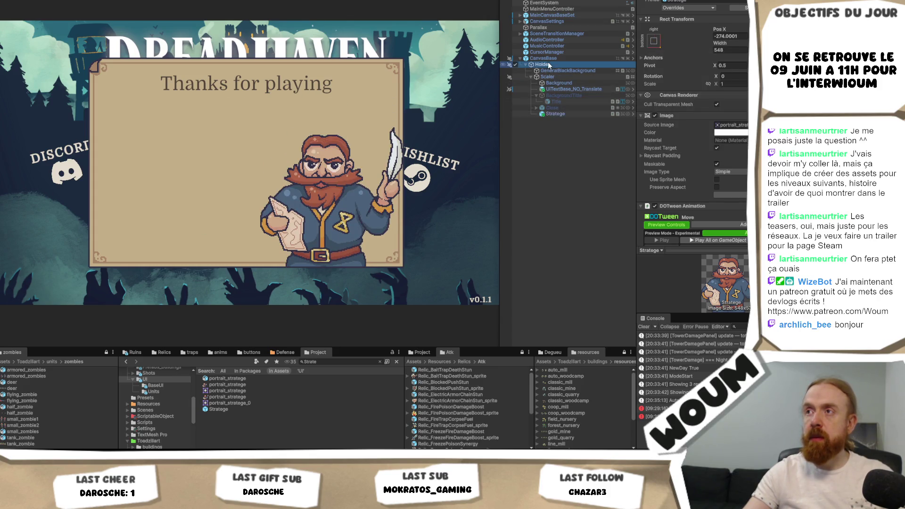
drag(555, 108, 557, 64)
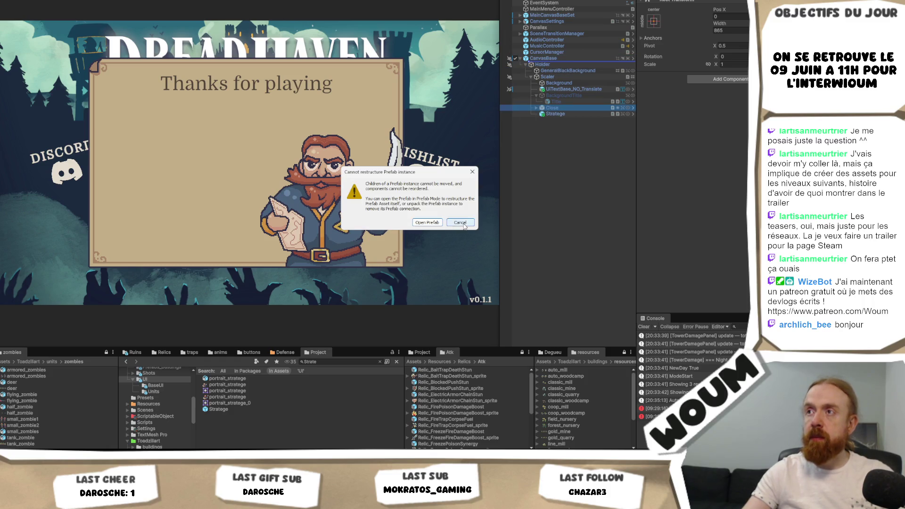
click(464, 223)
click(558, 115)
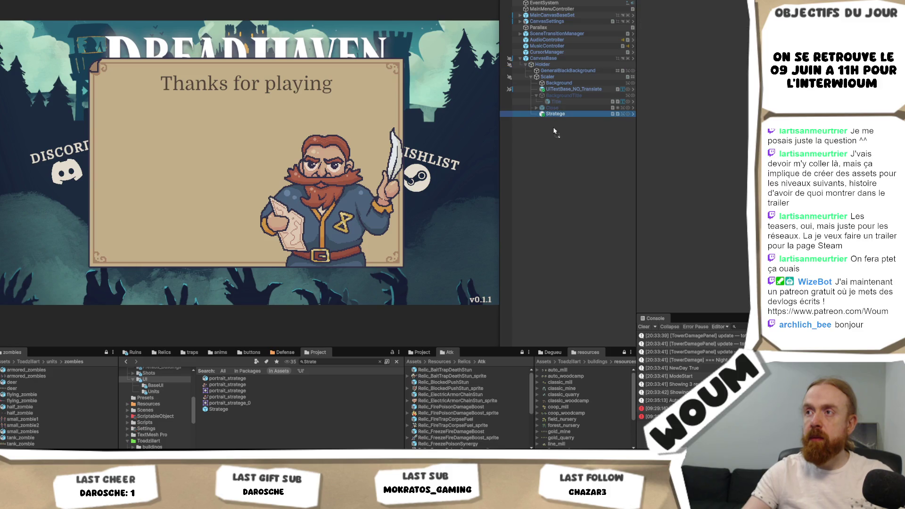
mouse_move(554, 131)
mouse_down()
mouse_move(536, 117)
mouse_move(591, 101)
mouse_move(536, 124)
mouse_move(544, 115)
mouse_up()
click(544, 114)
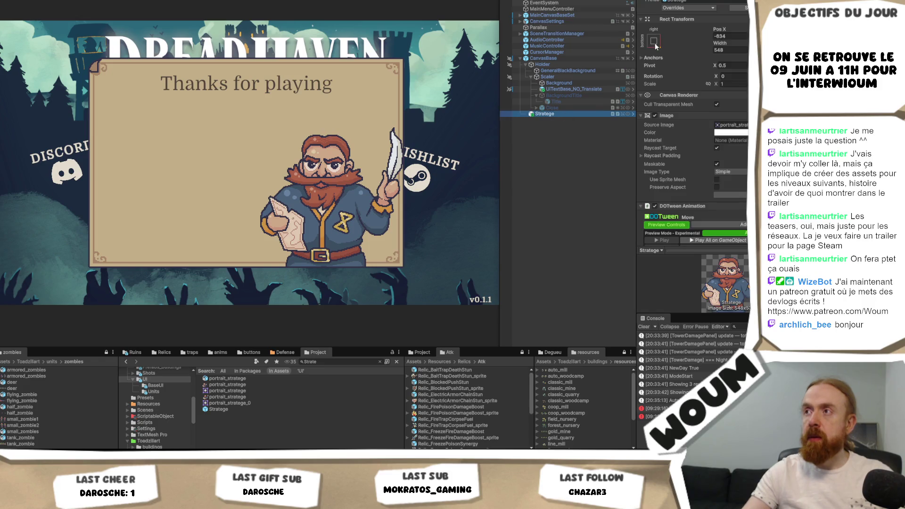
click(654, 41)
alt+click(715, 136)
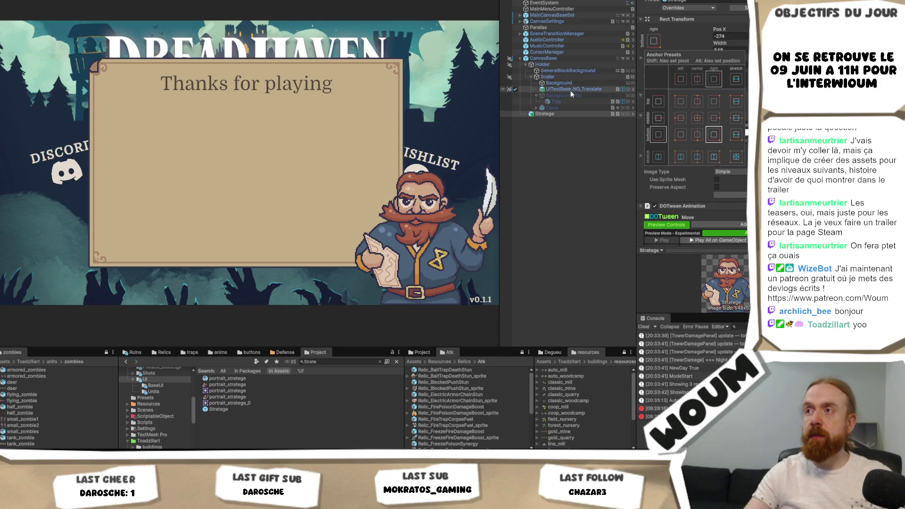
click(569, 102)
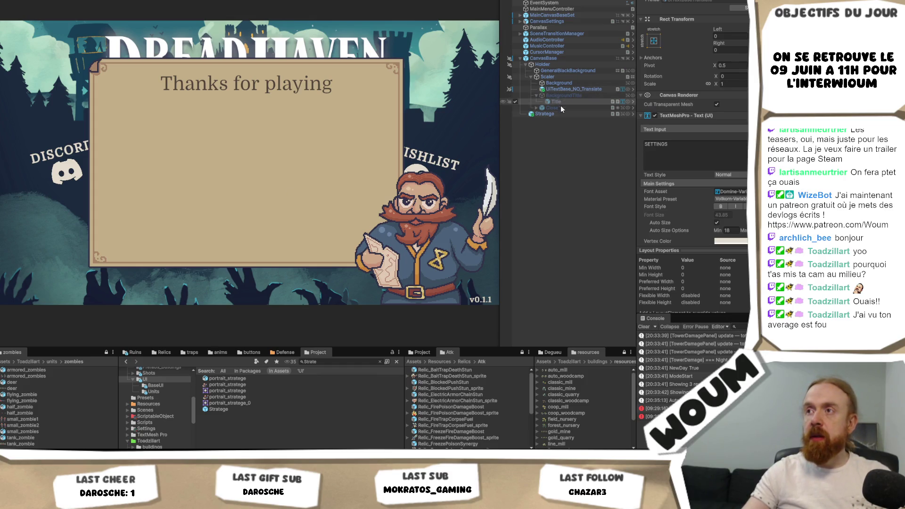
- Rename the 'Thanks for playing' text object to Title
click(566, 89)
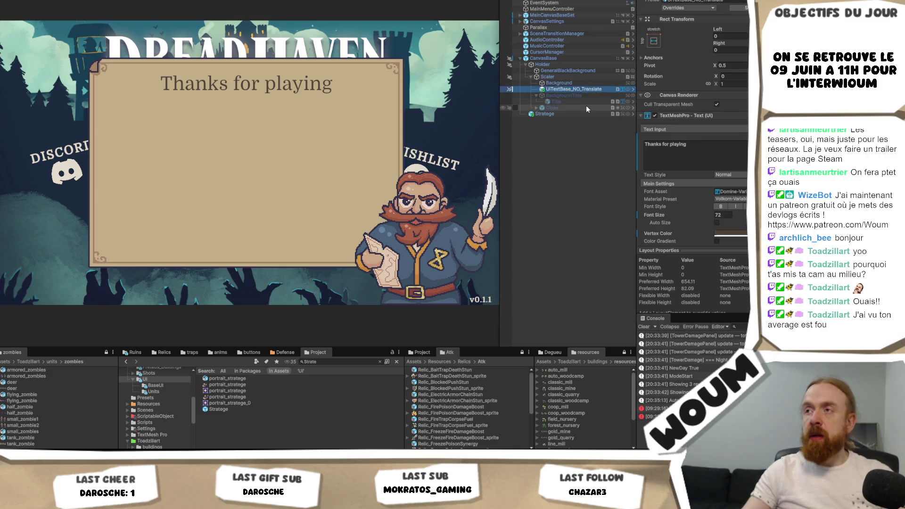
key(F2)
text(Title)
key(Return)
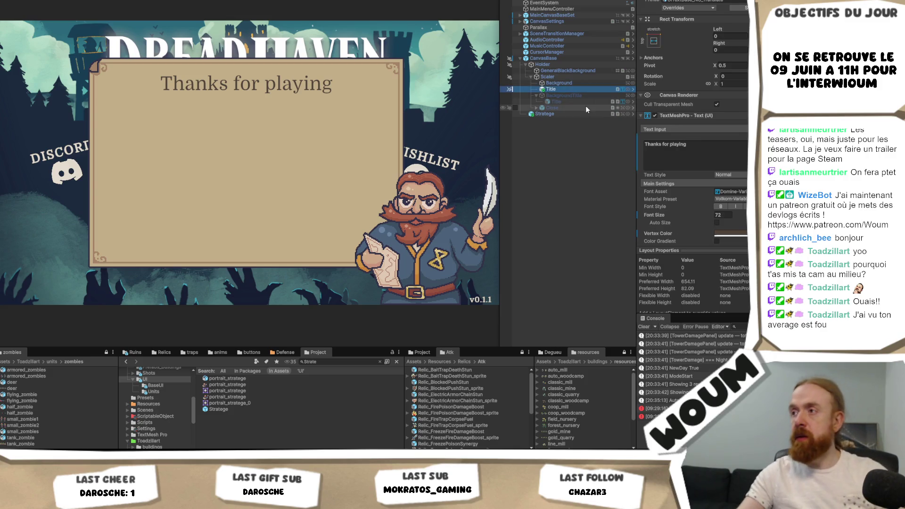
- Set the Title heading to font size 40 and bold style
click(729, 214)
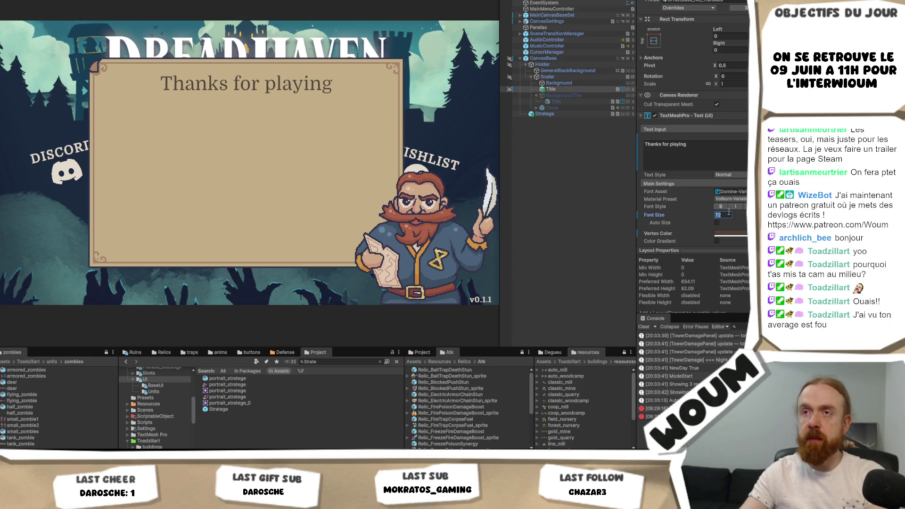
text(40)
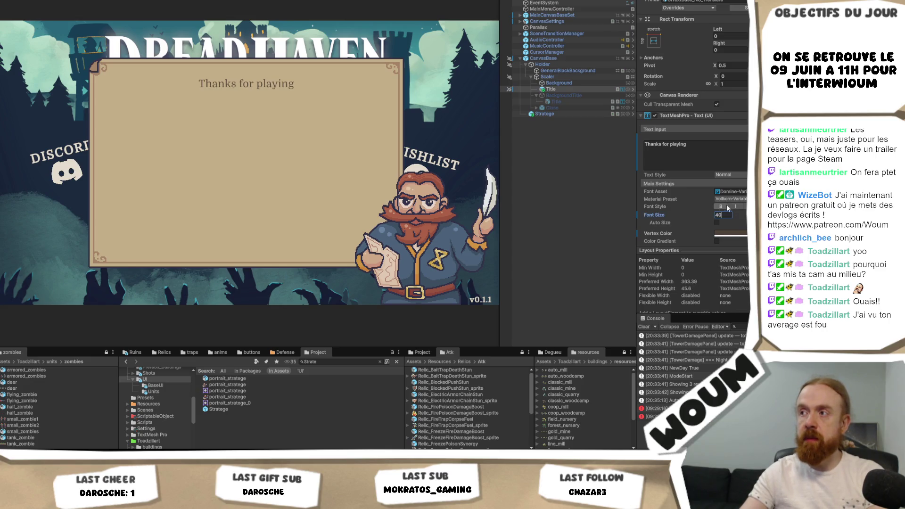
key(Return)
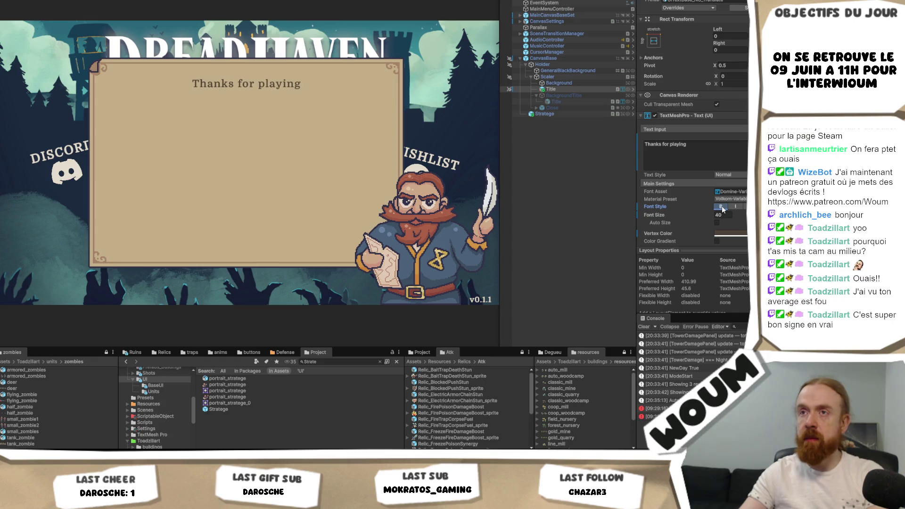
click(725, 215)
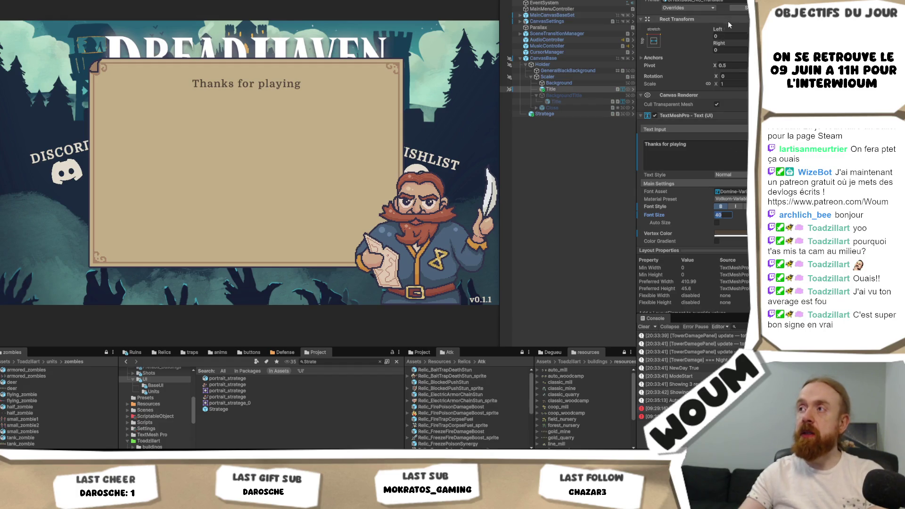
key(Return)
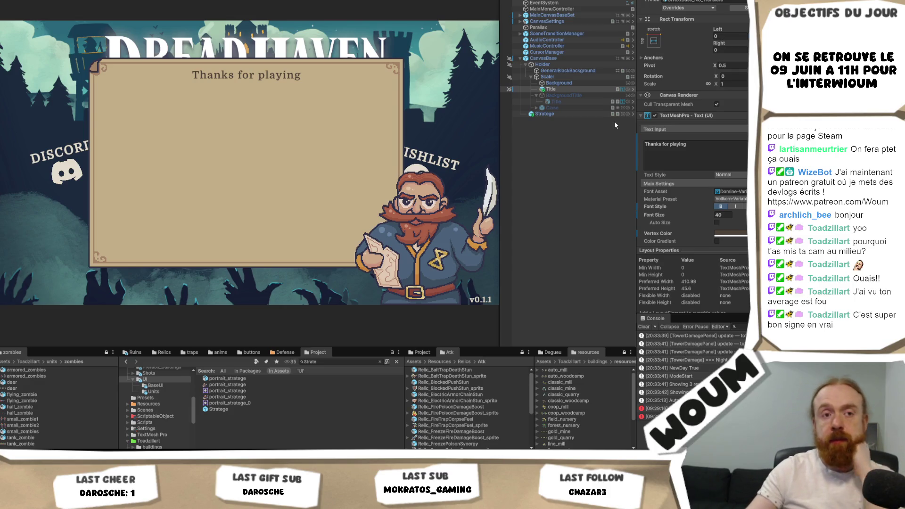
click(691, 161)
key(ctrl+a)
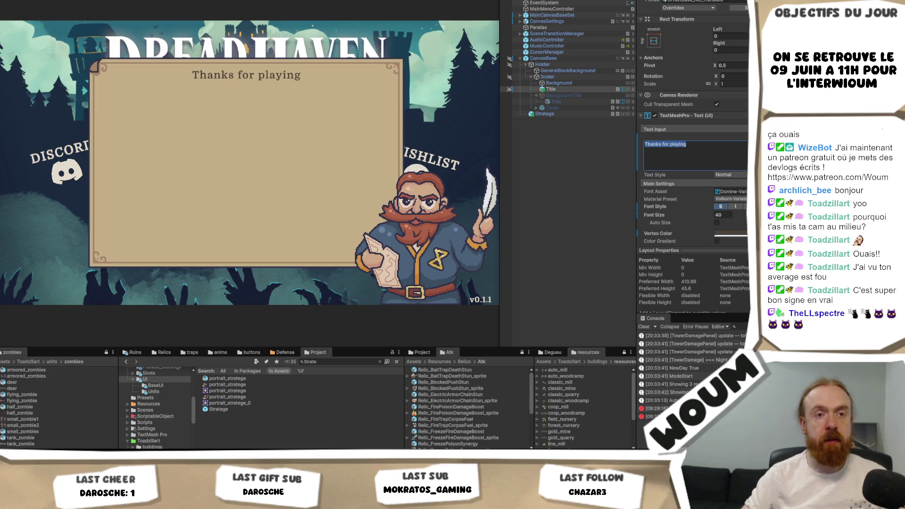
key(Escape)
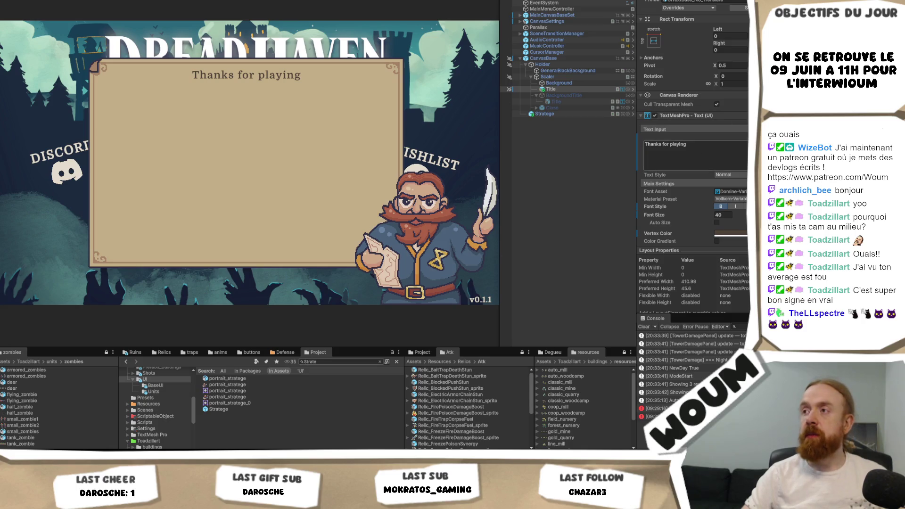
- Duplicate the Title text object
click(735, 161)
click(684, 151)
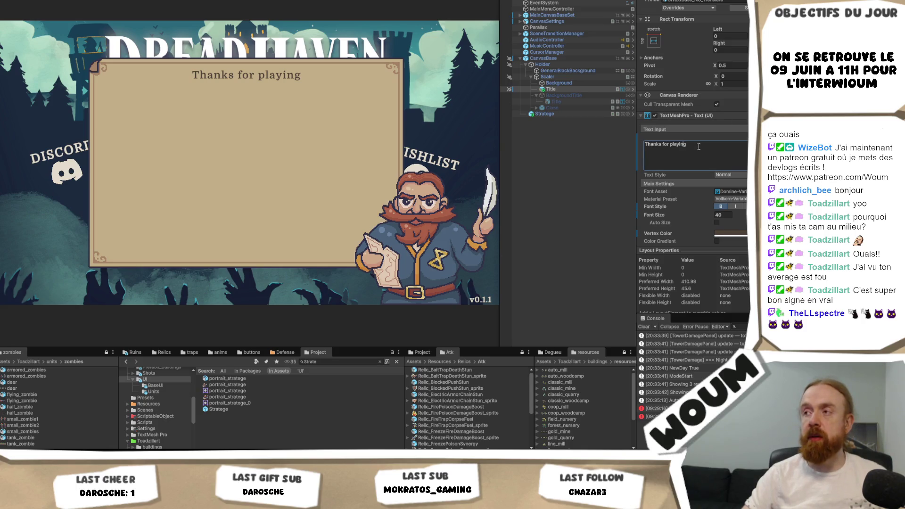
key(Escape)
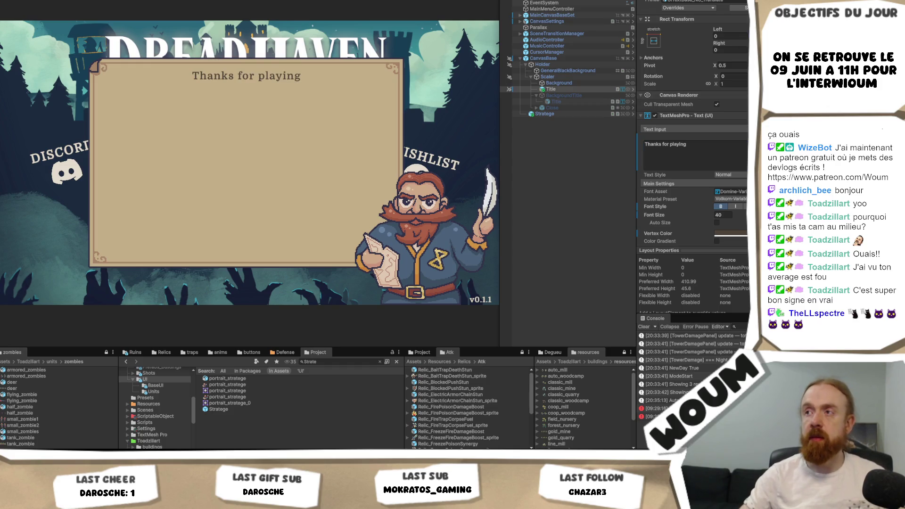
click(569, 89)
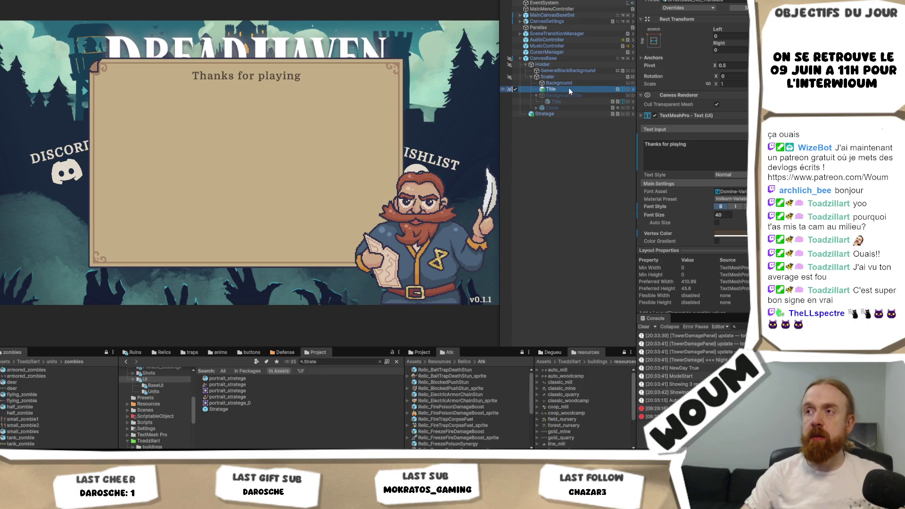
key(ctrl+d)
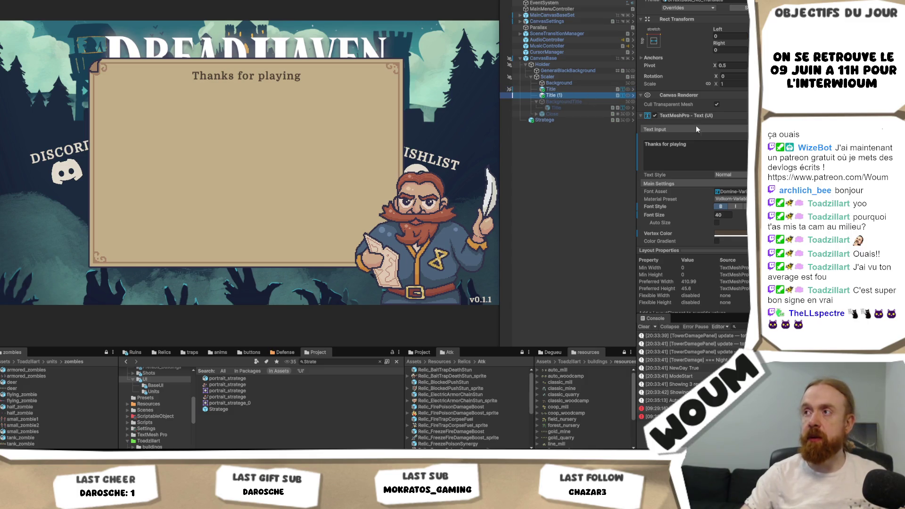
- Rename the duplicate Intro, unbold it, set its text to 'Blabla', then delete it
click(556, 94)
key(BackSpace)
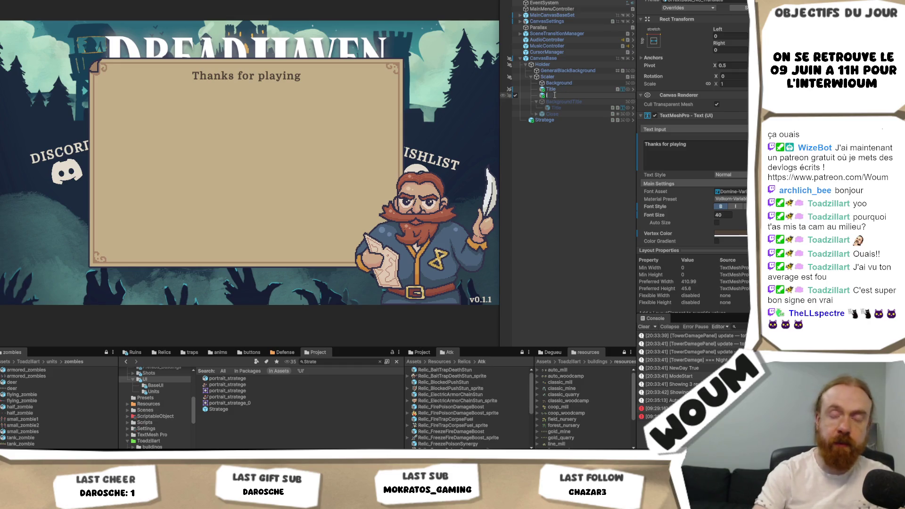
text(Intro)
key(Return)
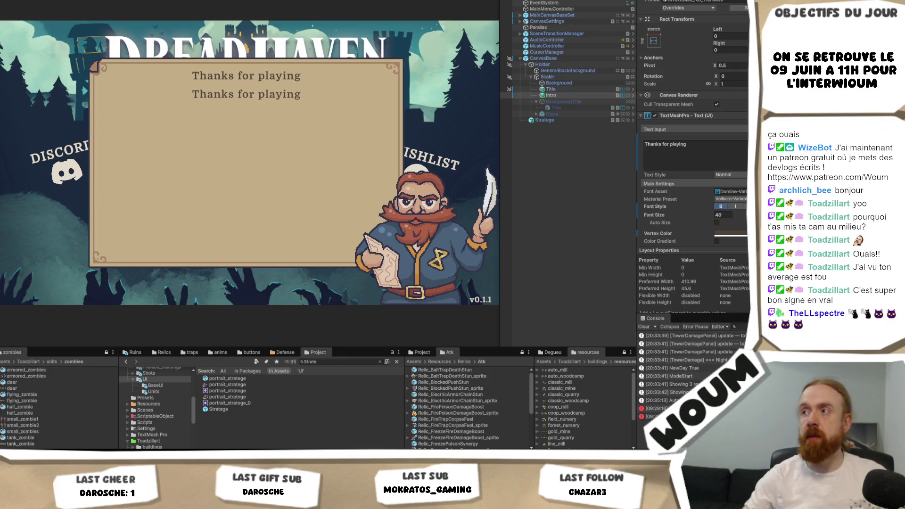
click(721, 207)
click(710, 154)
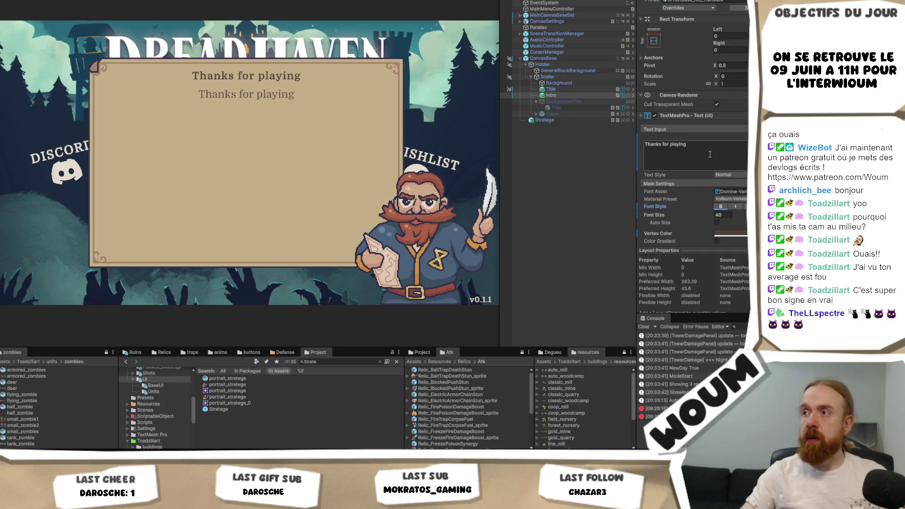
text(Blabla)
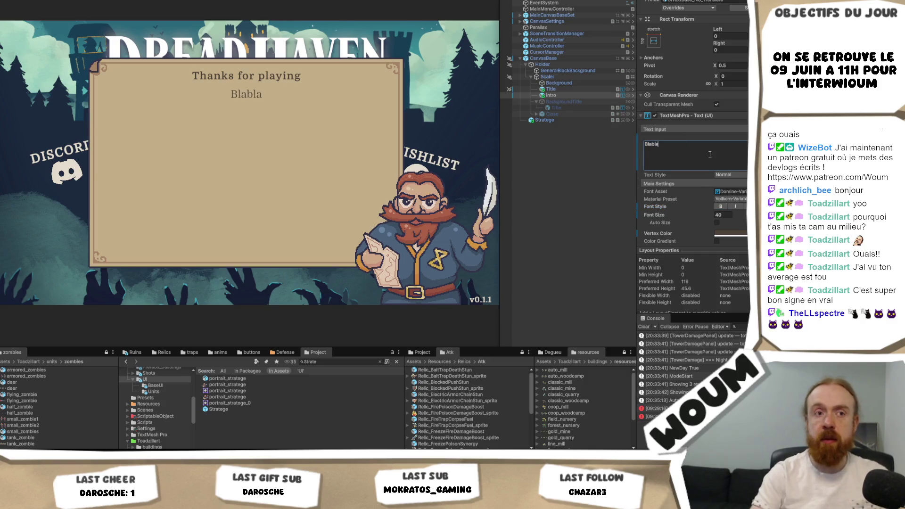
click(550, 95)
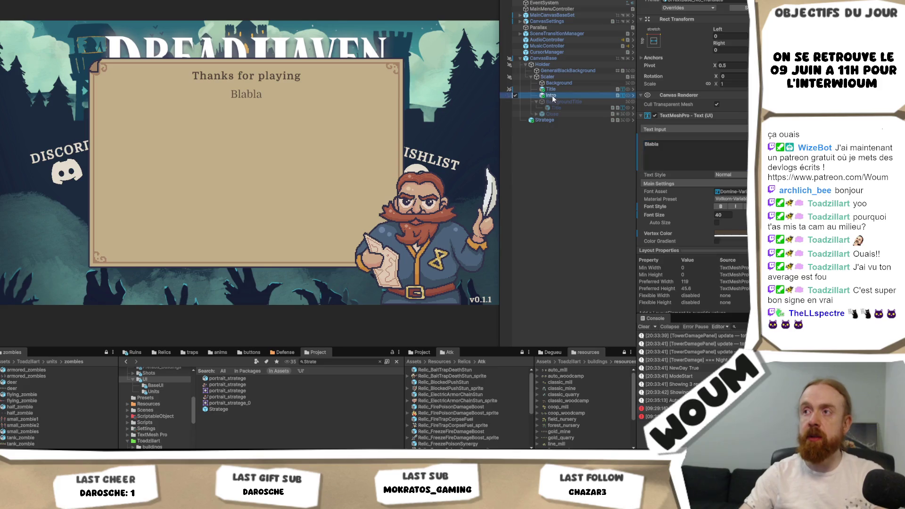
key(Delete)
- Add the UITextBaseTranslate prefab into the panel below Title
click(569, 90)
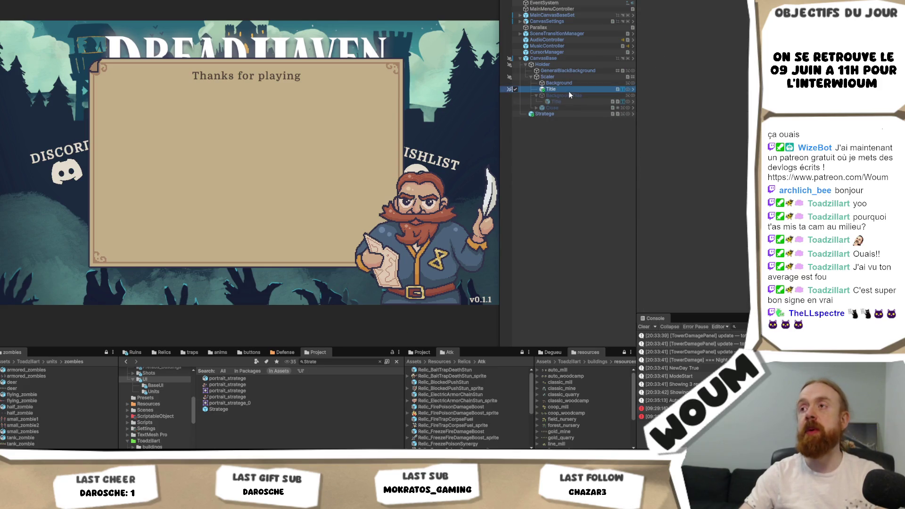
scroll(693, 142, down, 5)
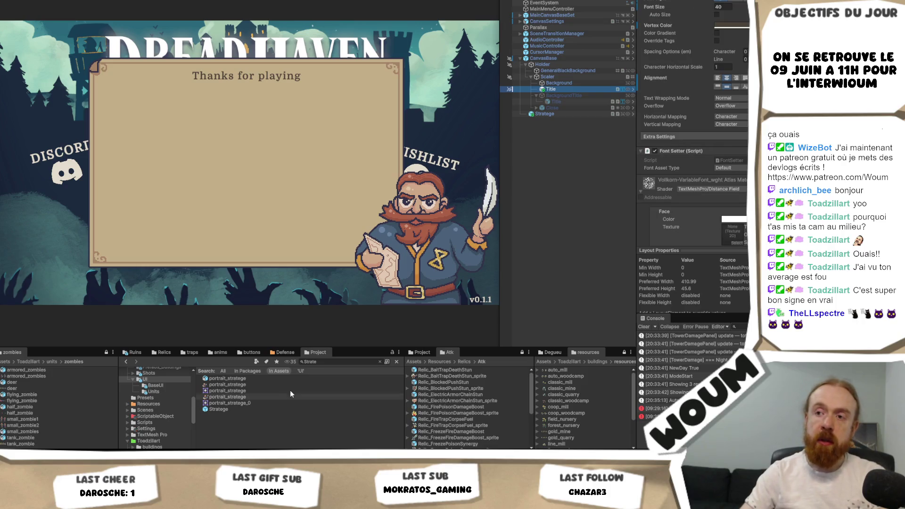
scroll(693, 142, up, 10)
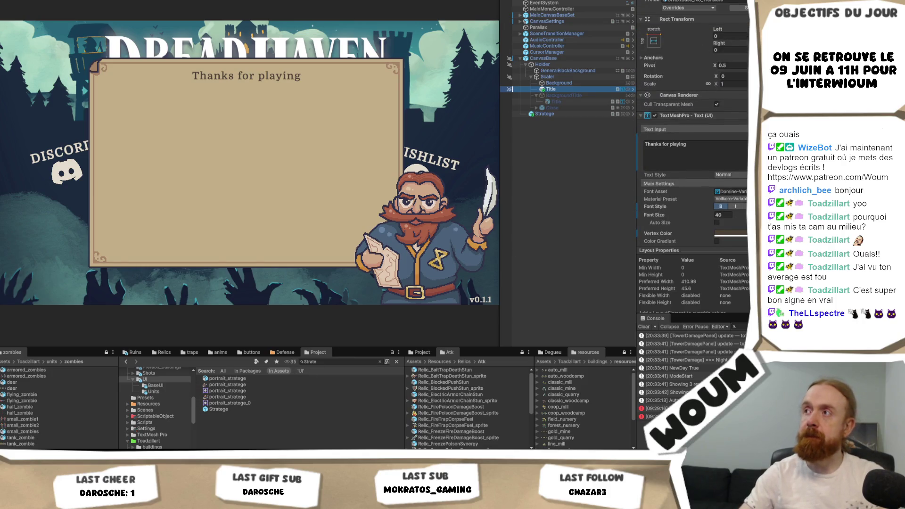
click(738, 8)
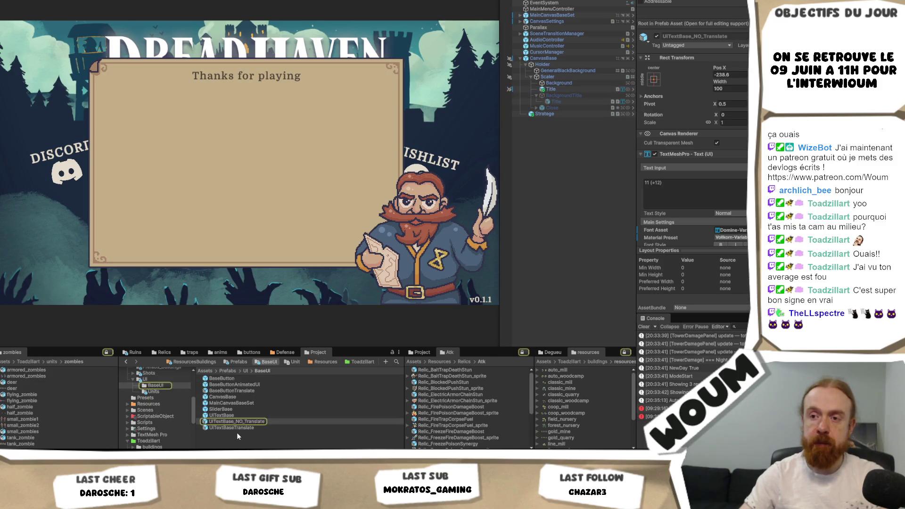
mouse_move(239, 422)
mouse_down()
mouse_move(589, 103)
mouse_move(584, 92)
mouse_up()
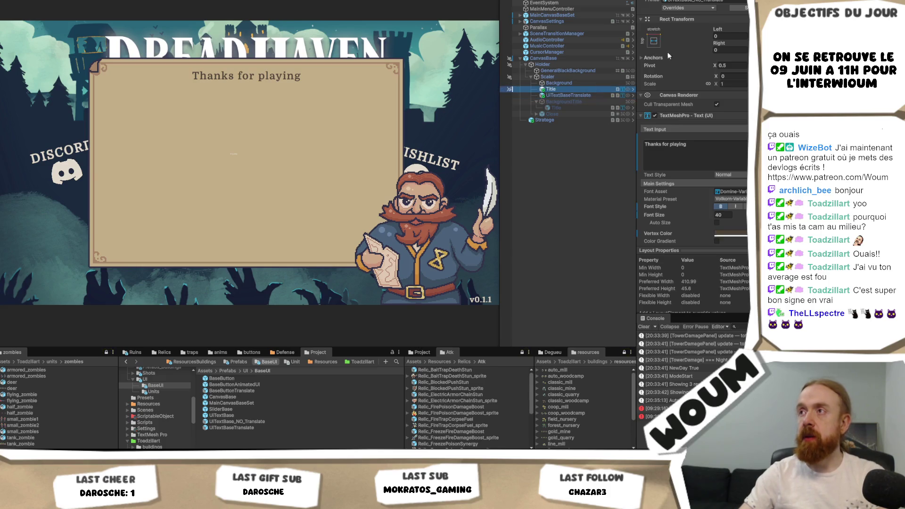
- Copy Title's Rect Transform values onto the new UITextBaseTranslate object
right_click(684, 19)
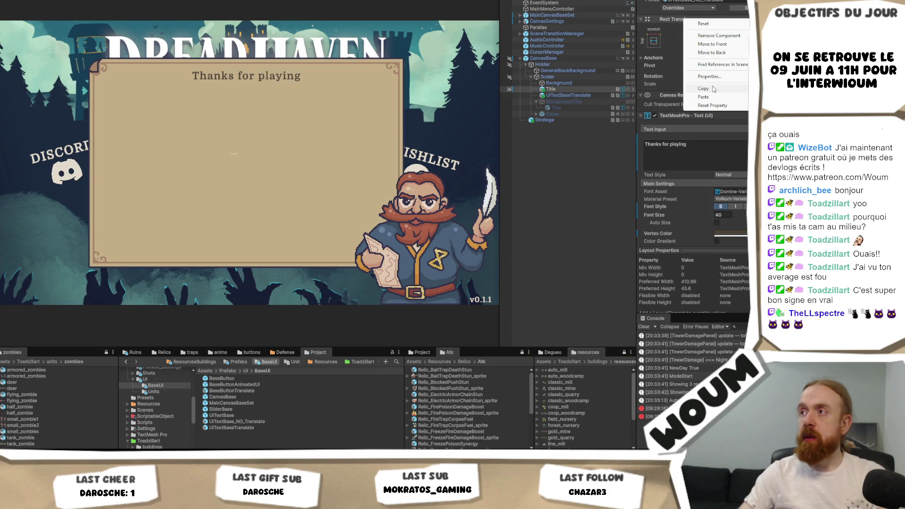
click(704, 88)
click(568, 95)
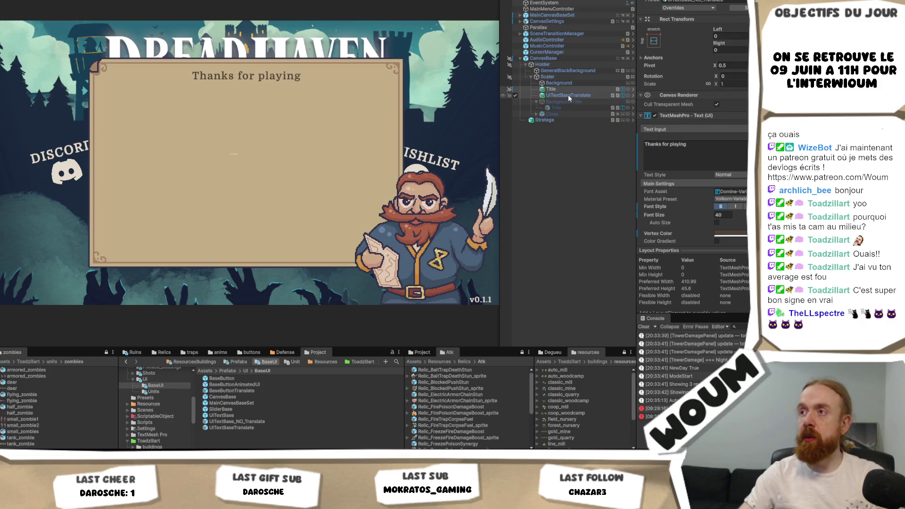
right_click(685, 19)
mouse_move(725, 98)
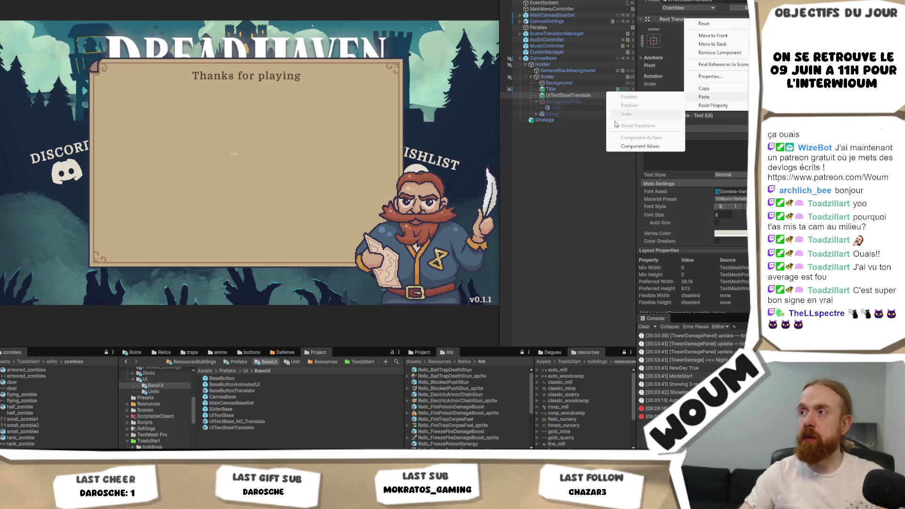
click(643, 146)
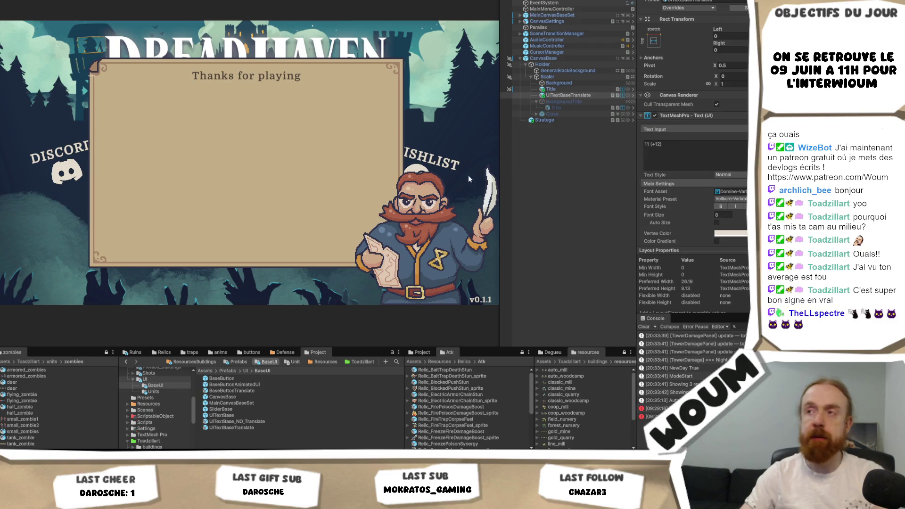
- Rename the new text object to Title
click(562, 89)
click(572, 94)
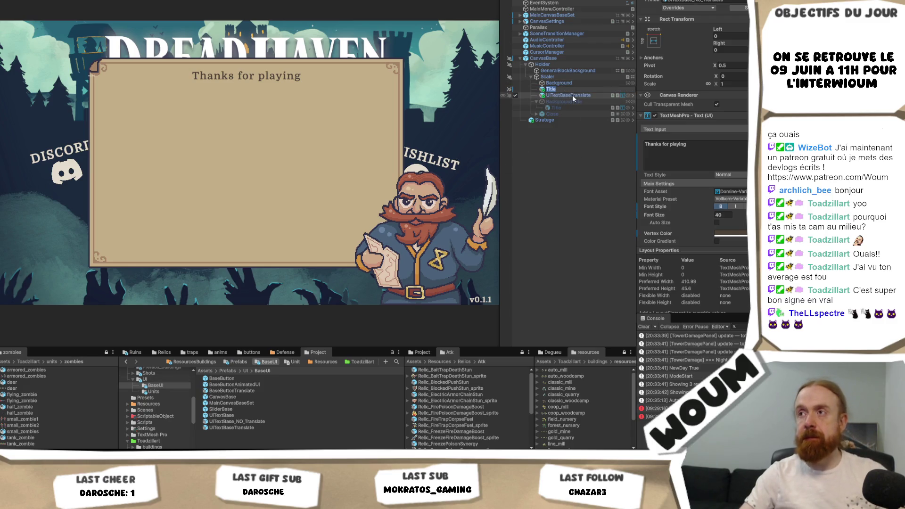
click(573, 95)
text(Title)
click(570, 90)
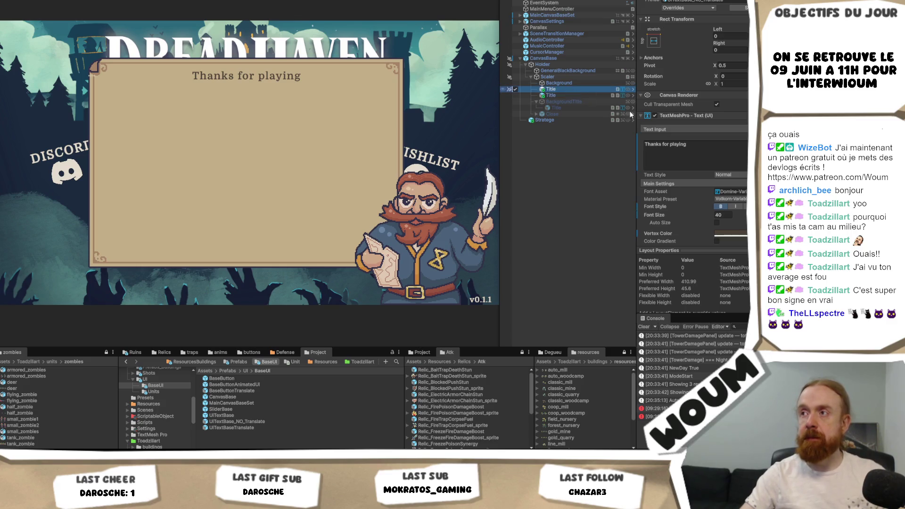
- Copy the original title's TextMeshPro component settings onto the new Title
right_click(684, 117)
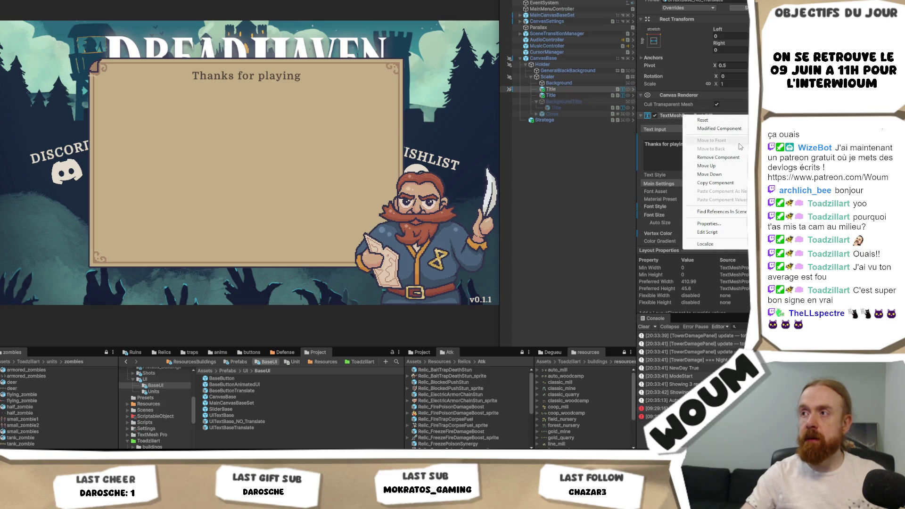
click(729, 185)
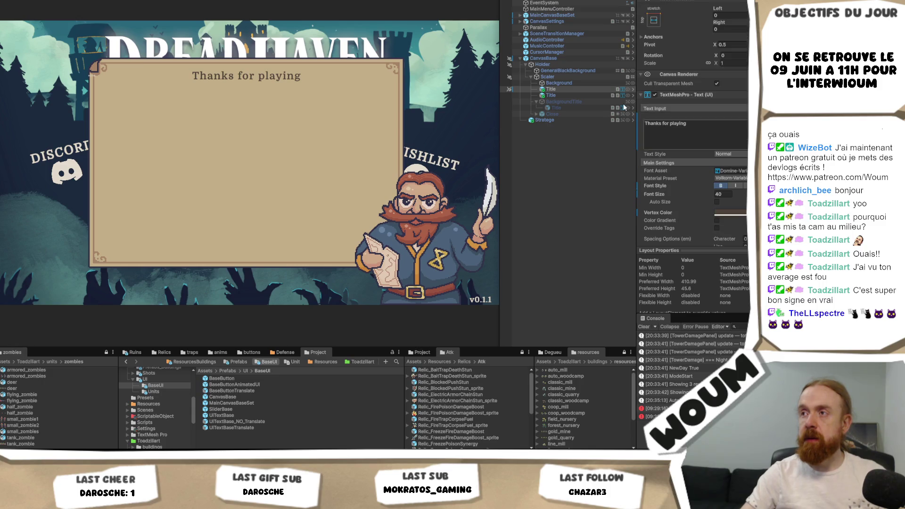
click(584, 97)
right_click(680, 95)
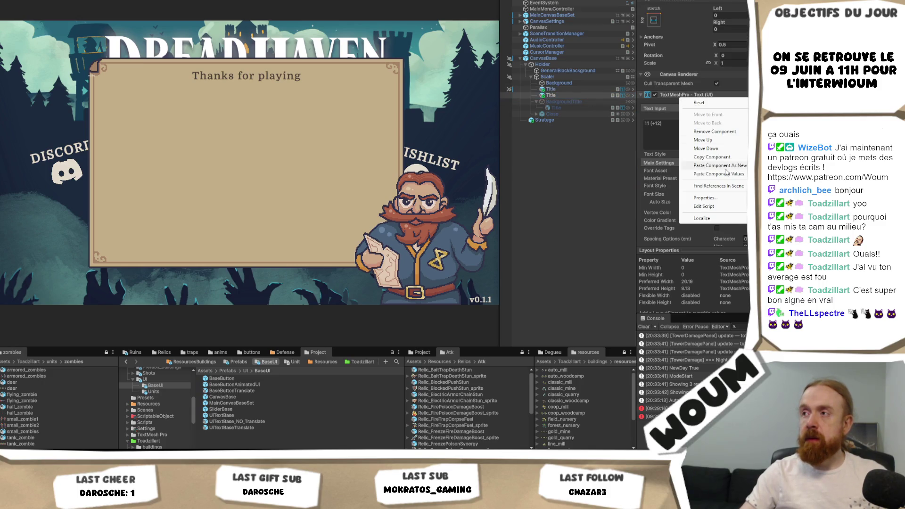
click(688, 175)
- Delete the old Title object
click(562, 87)
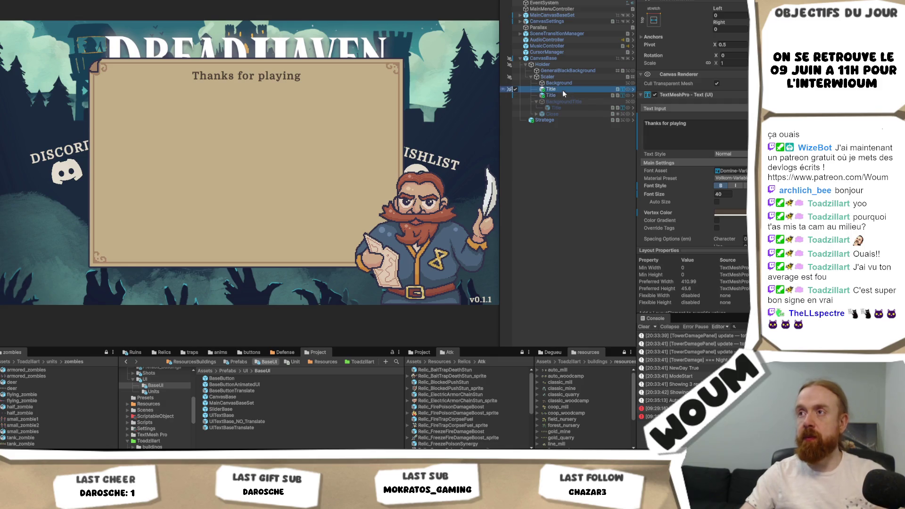
key(Delete)
scroll(729, 149, down, 5)
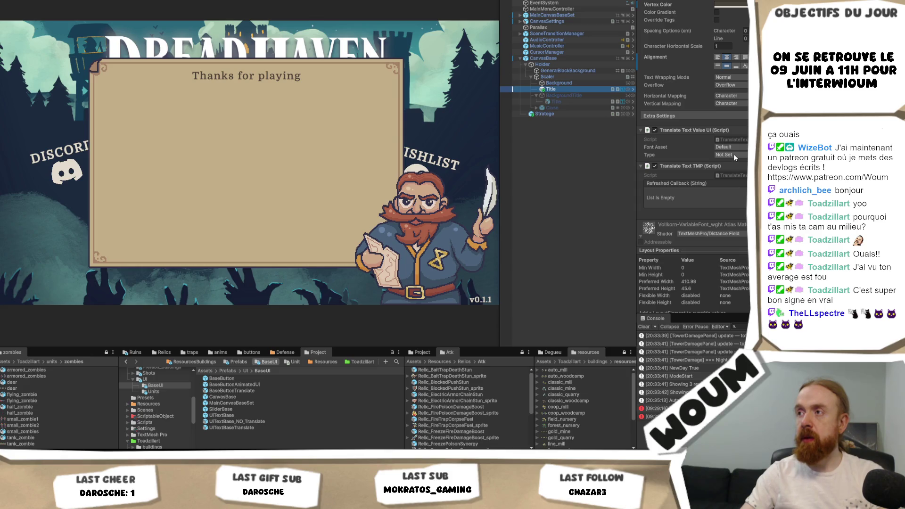
scroll(734, 155, down, 4)
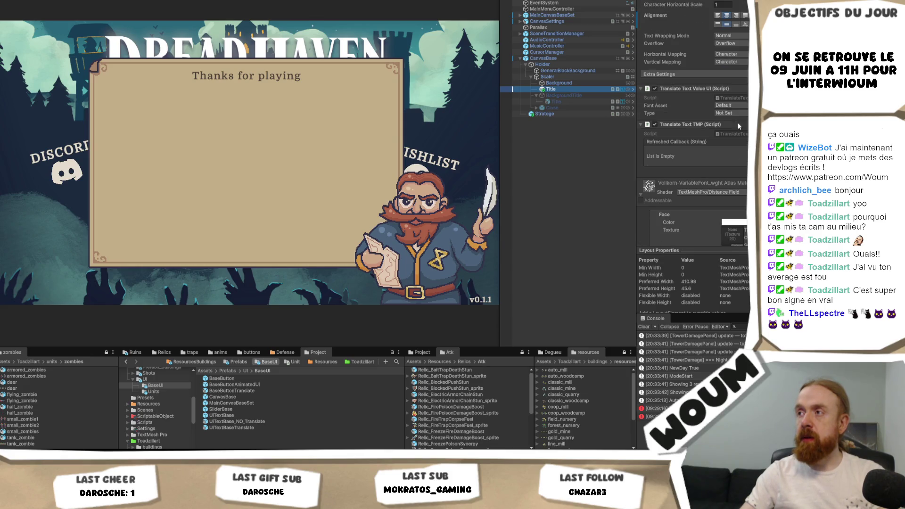
scroll(731, 151, up, 4)
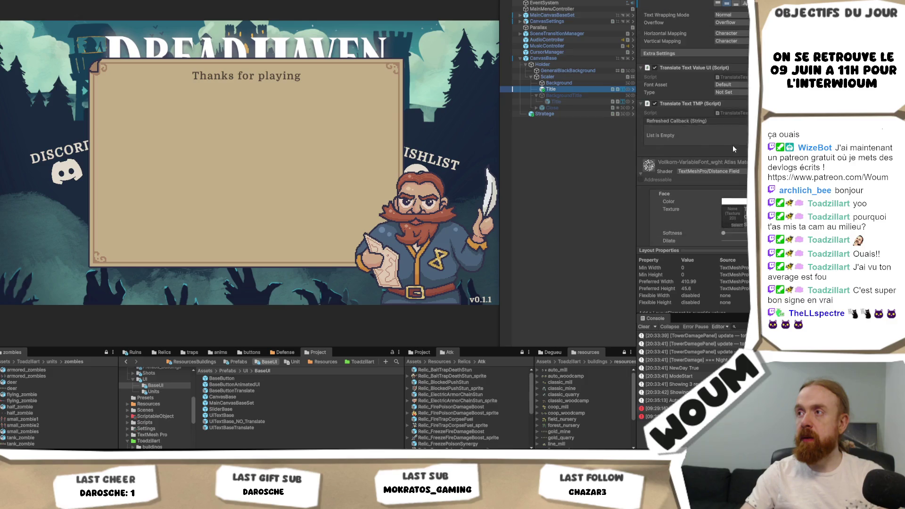
- Set the new Title's translation key to Quit Game Menu and duplicate it as Title (1)
click(745, 155)
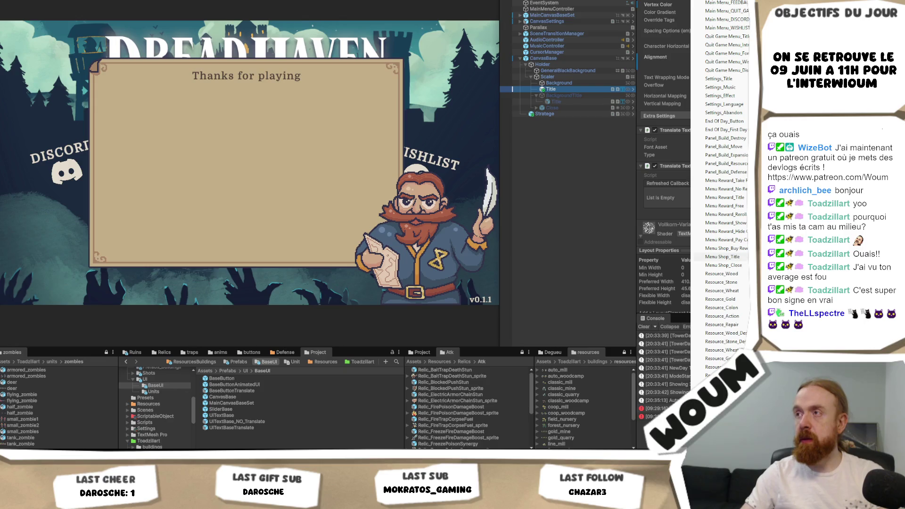
click(726, 36)
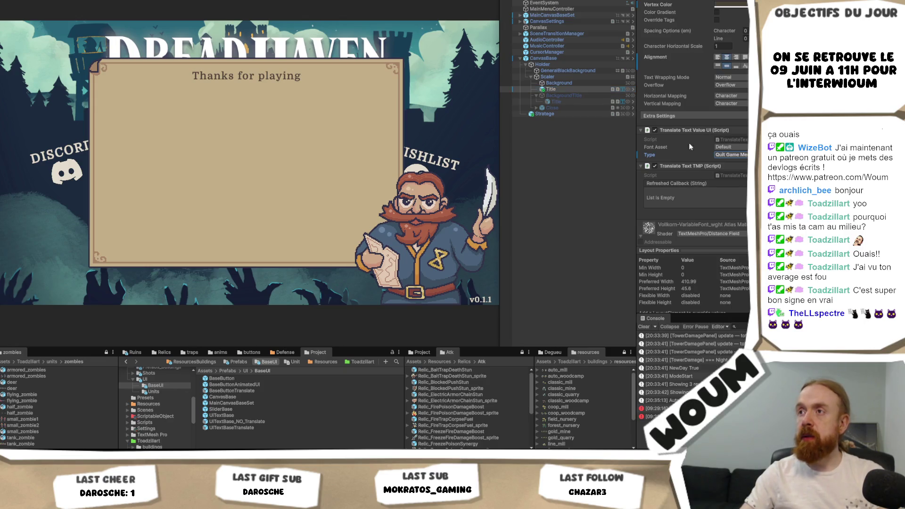
drag(563, 83, 562, 89)
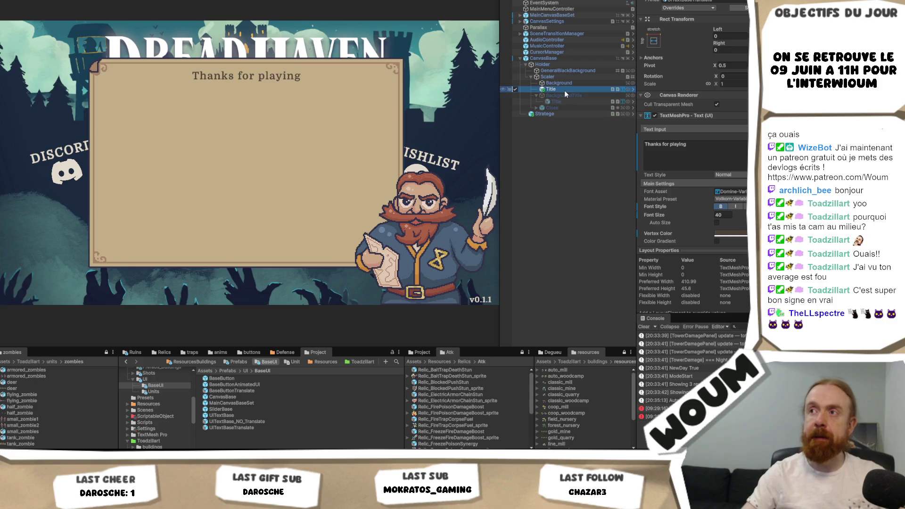
key(ctrl+d)
- Replace the duplicate's text with 'bblablablabla'
click(683, 158)
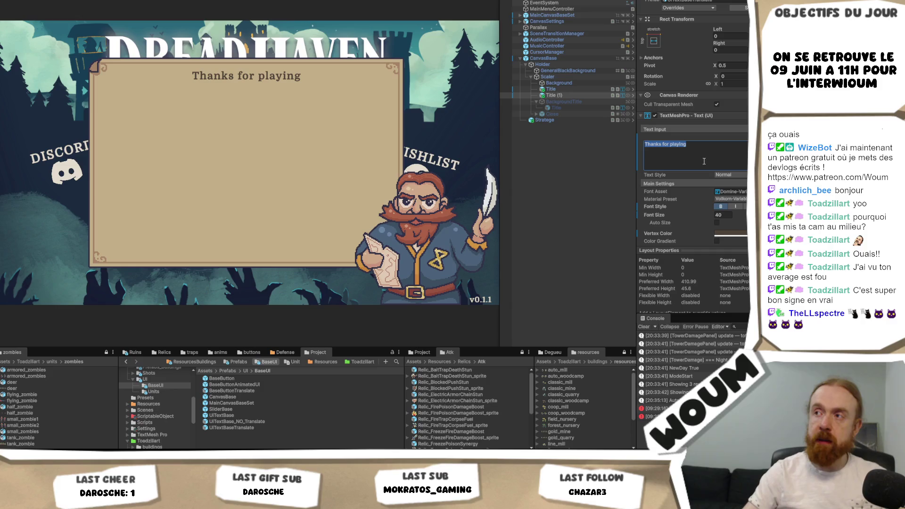
text(bblabl)
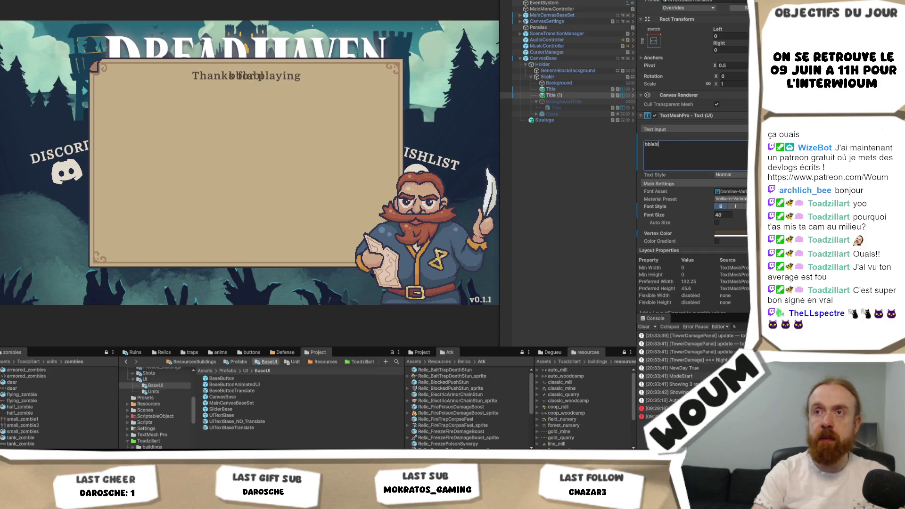
text(ablabla)
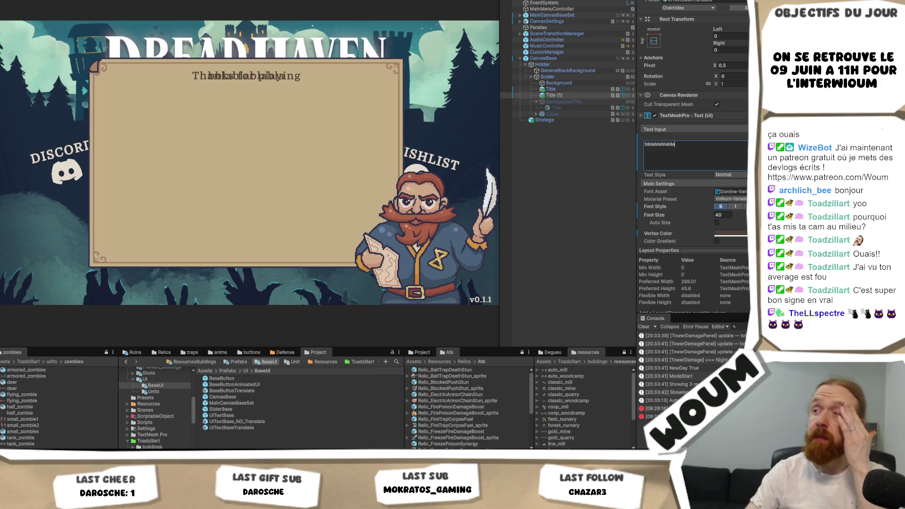
scroll(743, 182, down, 2)
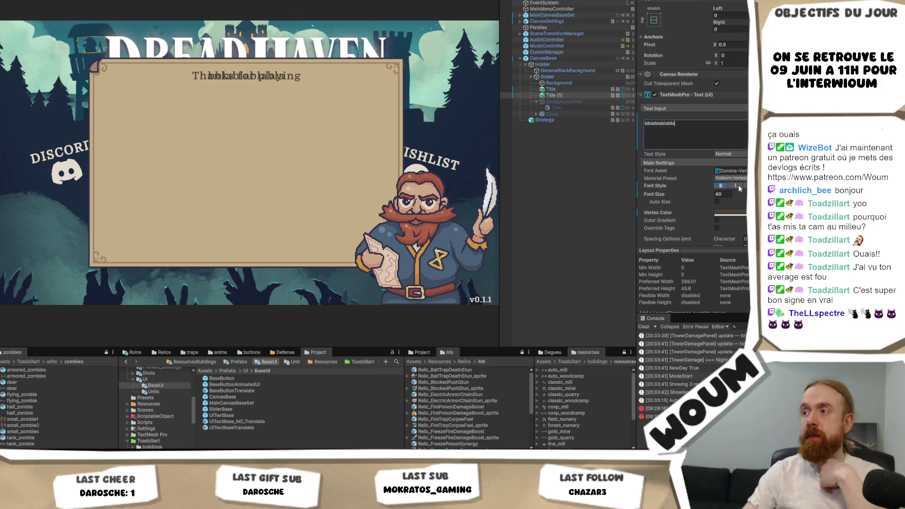
- Enable auto size on the original Title's text and check its anchor presets
click(563, 89)
click(717, 202)
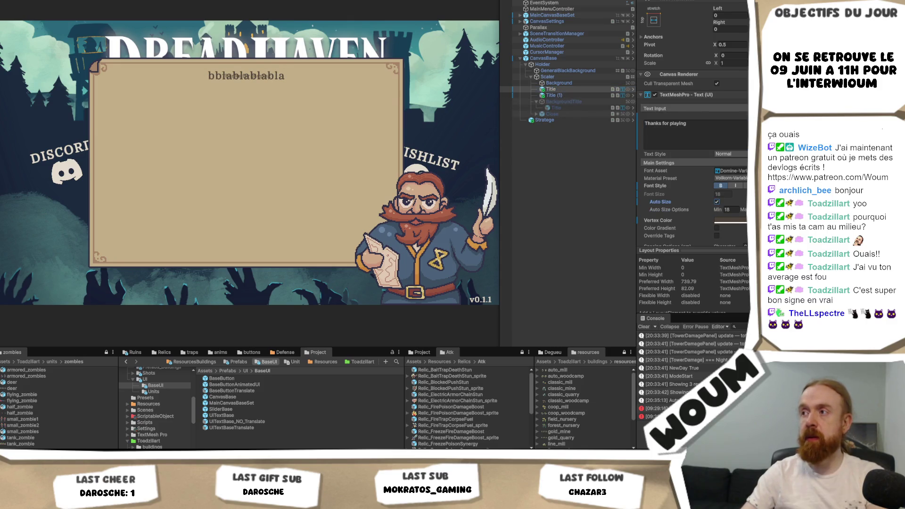
scroll(693, 123, up, 2)
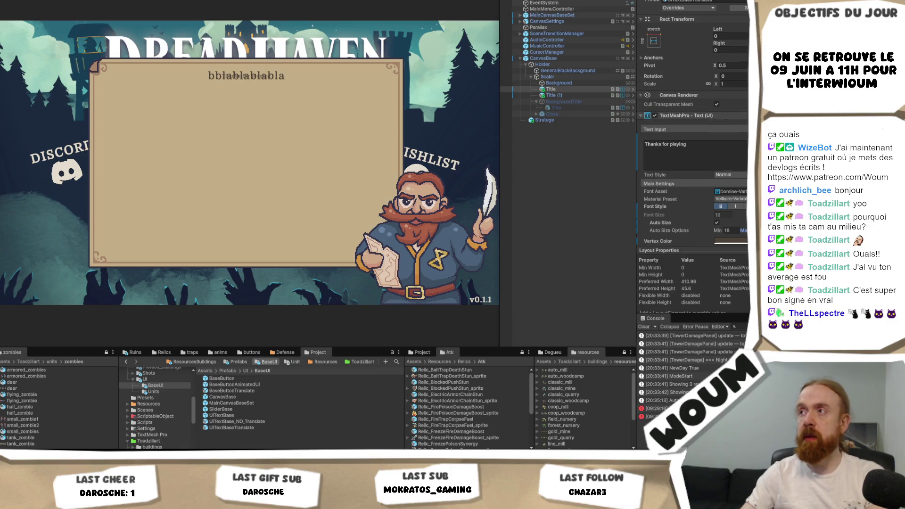
click(566, 89)
click(654, 41)
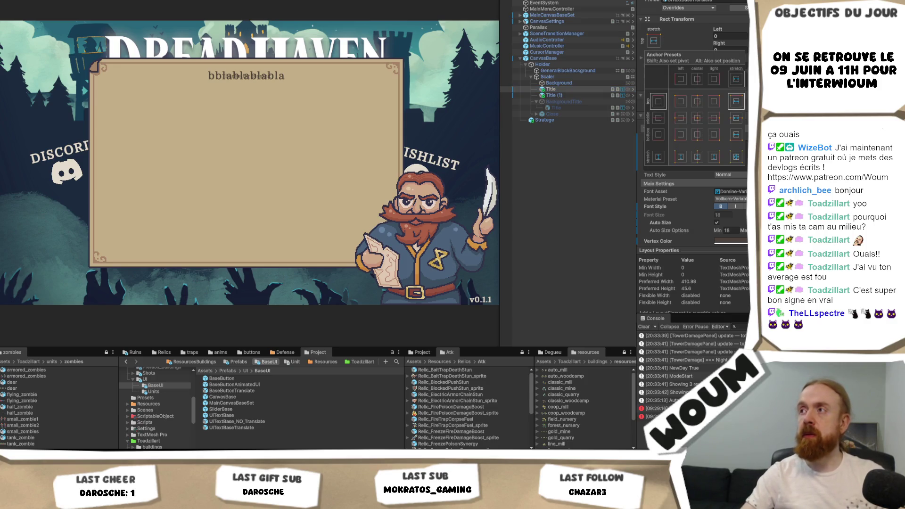
click(667, 47)
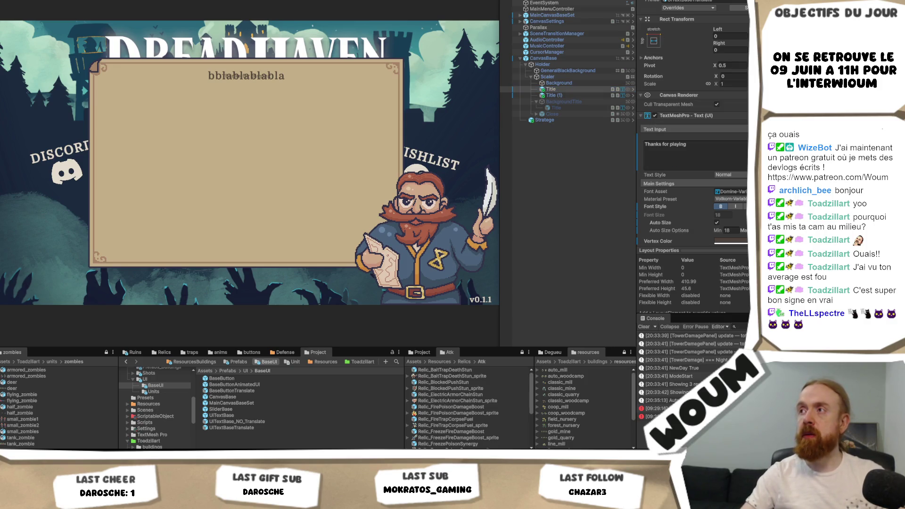
click(659, 41)
click(677, 43)
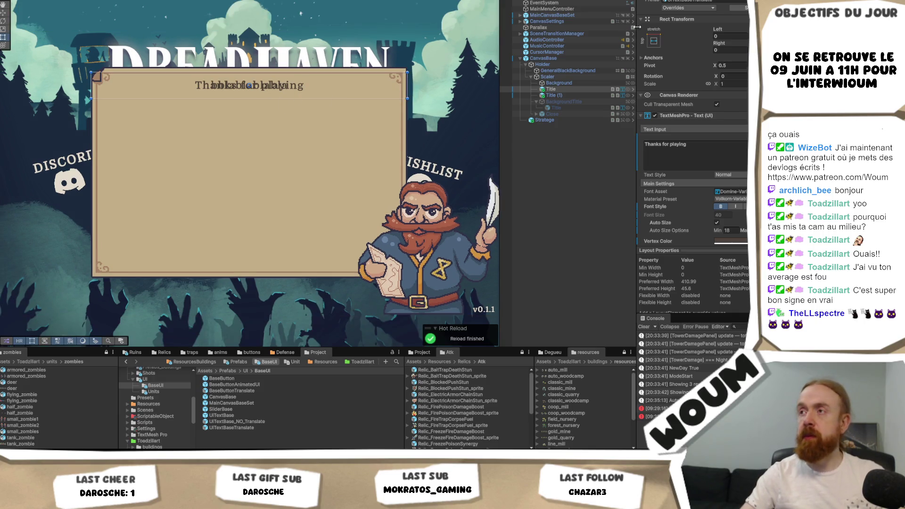
- Rename the Title (1) text object to Intro
click(552, 96)
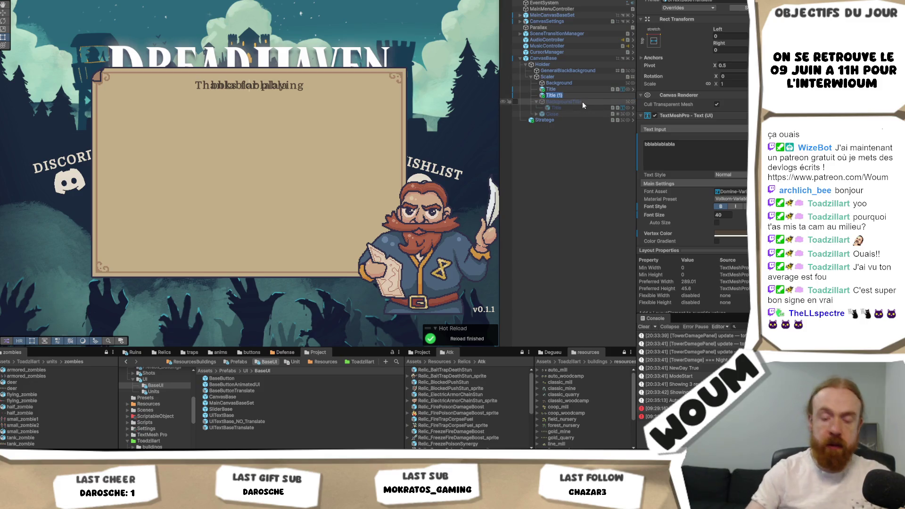
text(Intro)
key(Return)
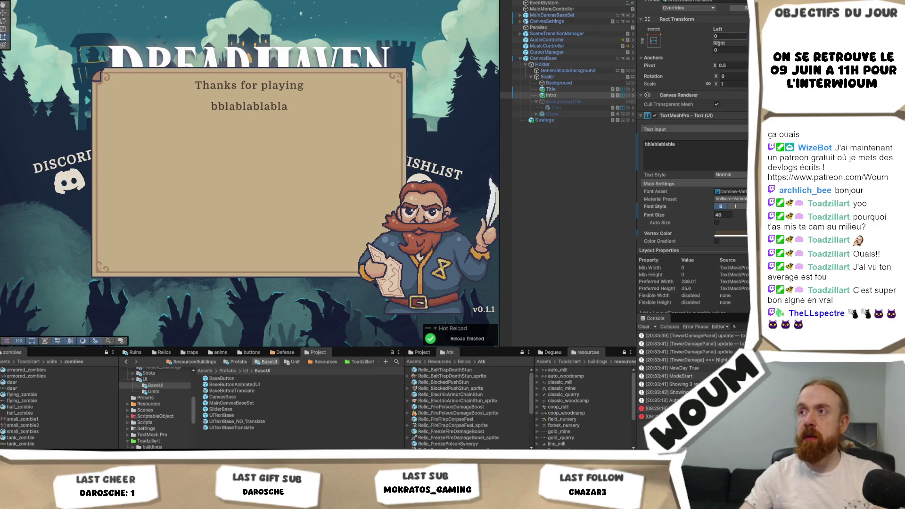
drag(567, 88, 565, 98)
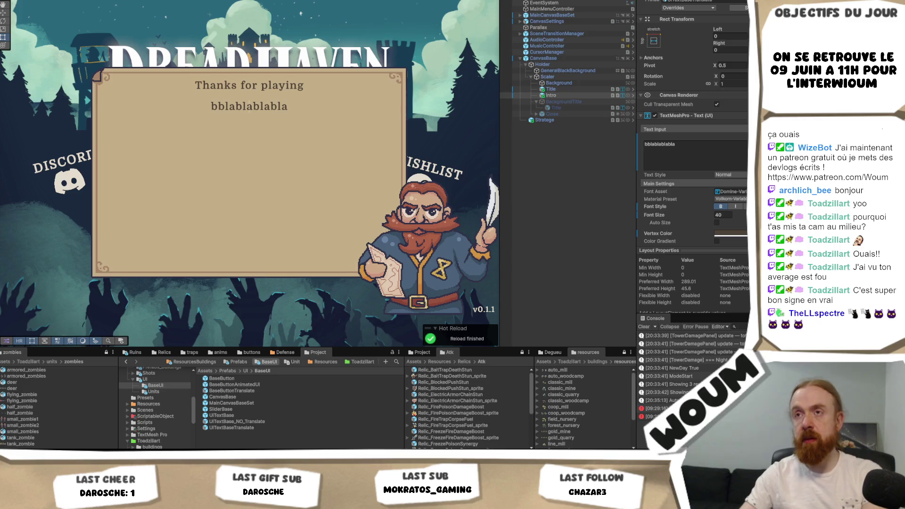
- Align the Intro text to the top and left of its box
click(250, 107)
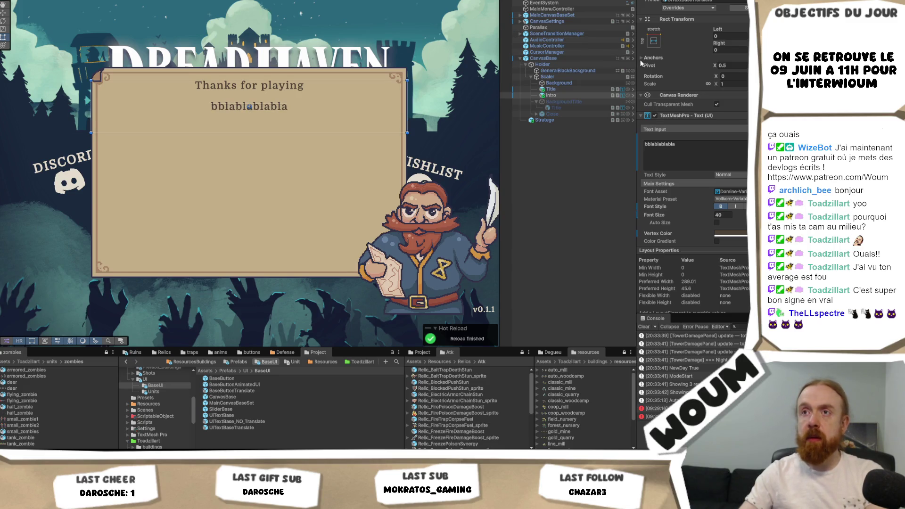
scroll(726, 198, down, 4)
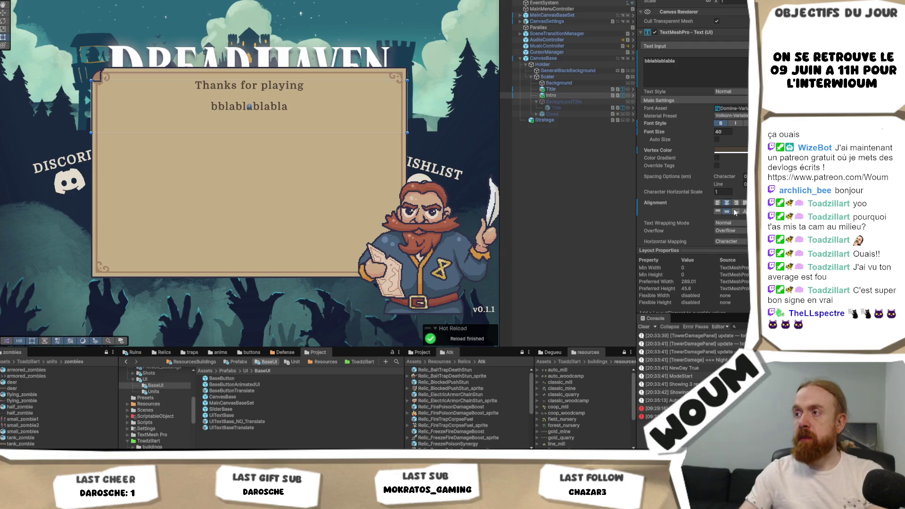
click(718, 212)
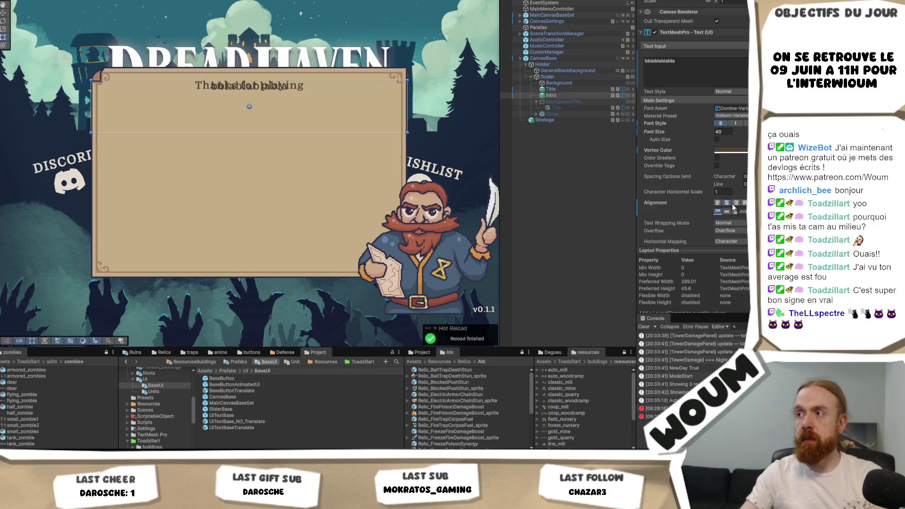
click(717, 203)
- Inset the Intro box 50 on the left and right and move its top edge below the title
scroll(718, 203, up, 4)
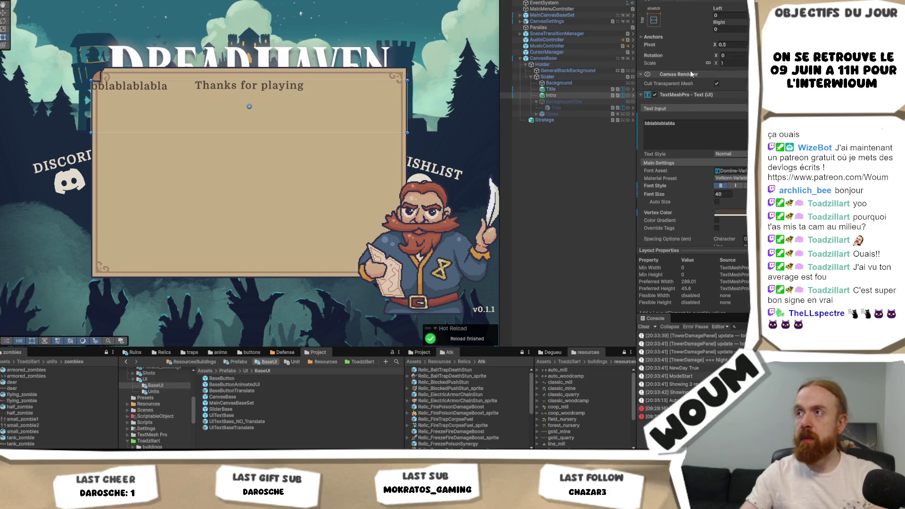
click(731, 36)
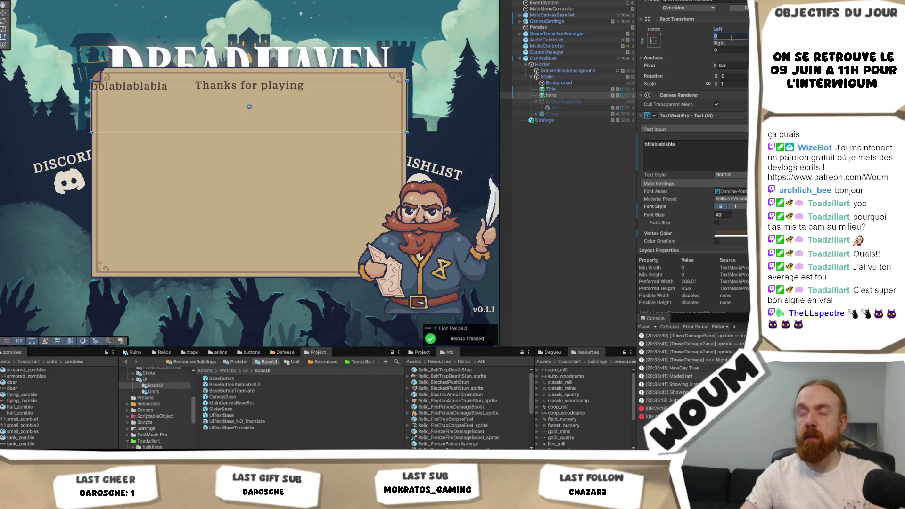
text(20)
key(Return)
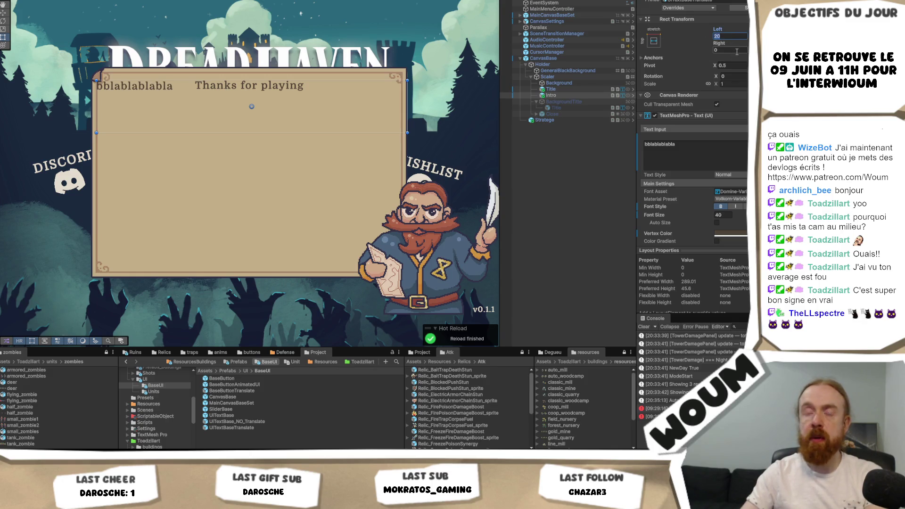
text(50)
click(729, 50)
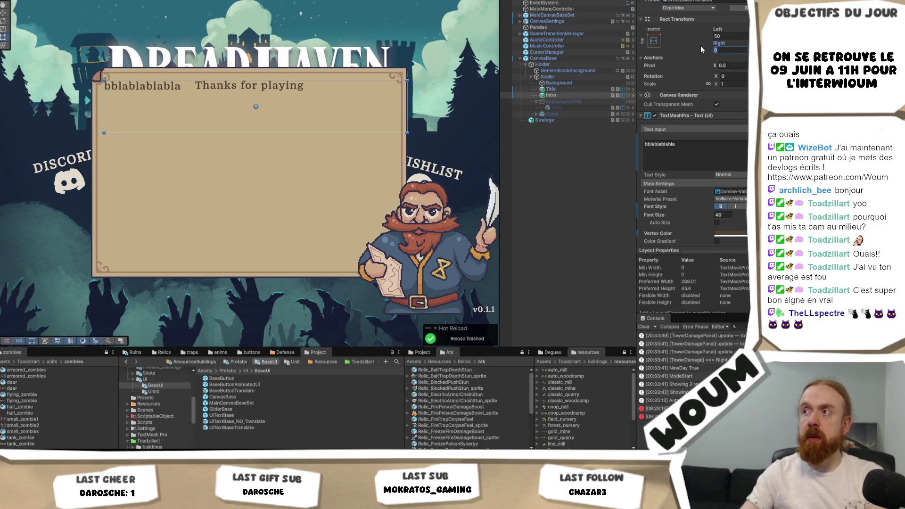
text(5)
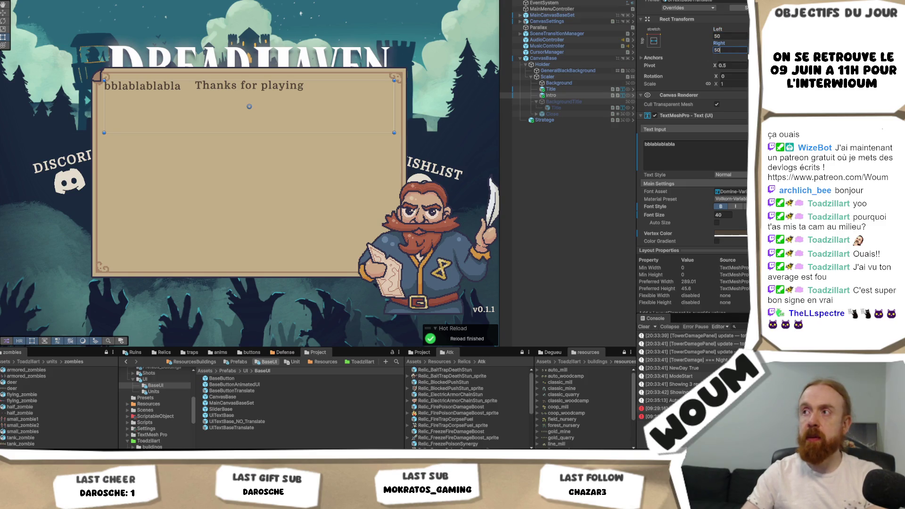
drag(269, 79, 270, 97)
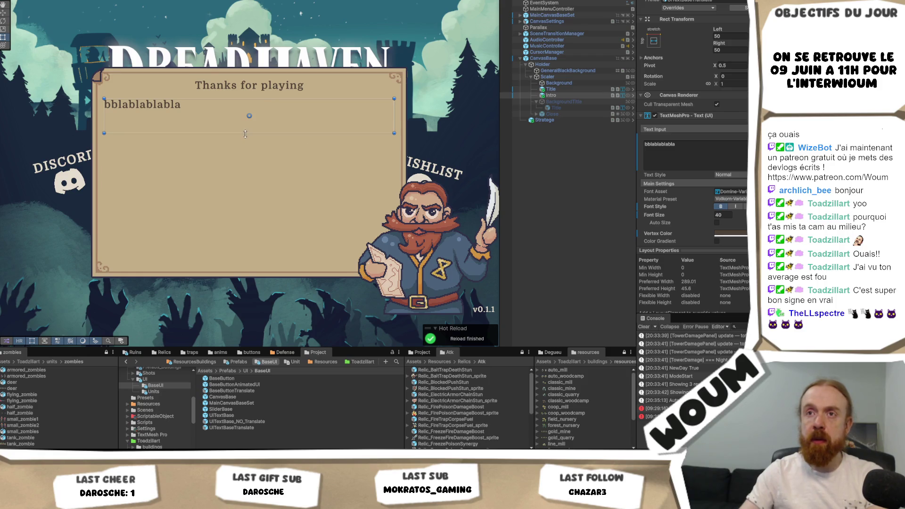
drag(245, 134, 245, 134)
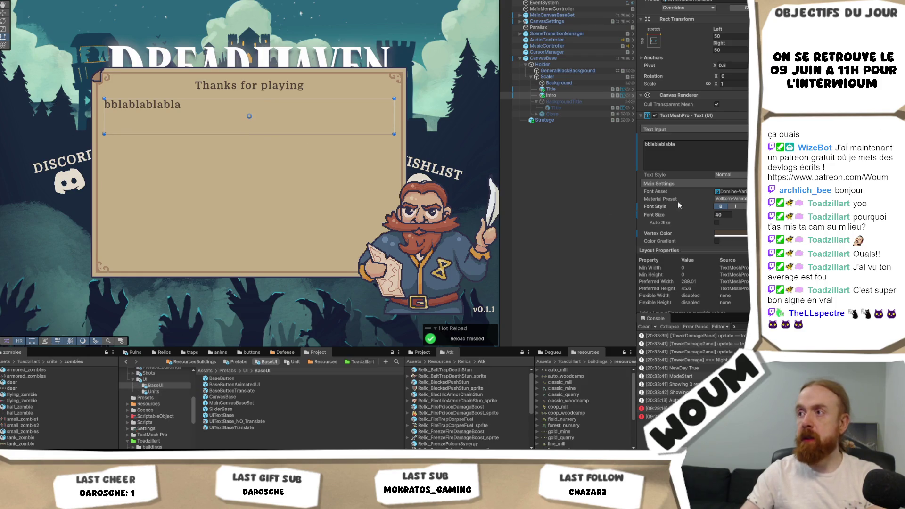
- Set the Intro text's font size to 30
click(724, 215)
text(20)
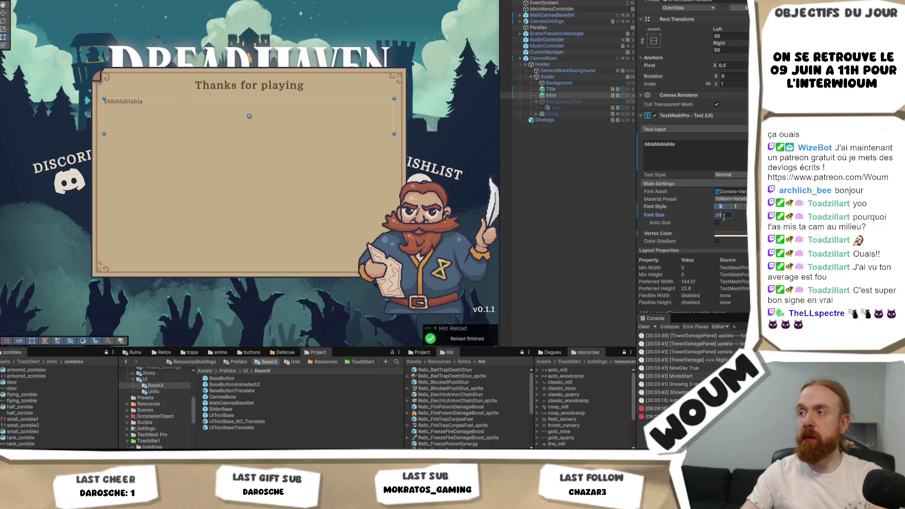
key(BackSpace)
key(BackSpace)
text(30)
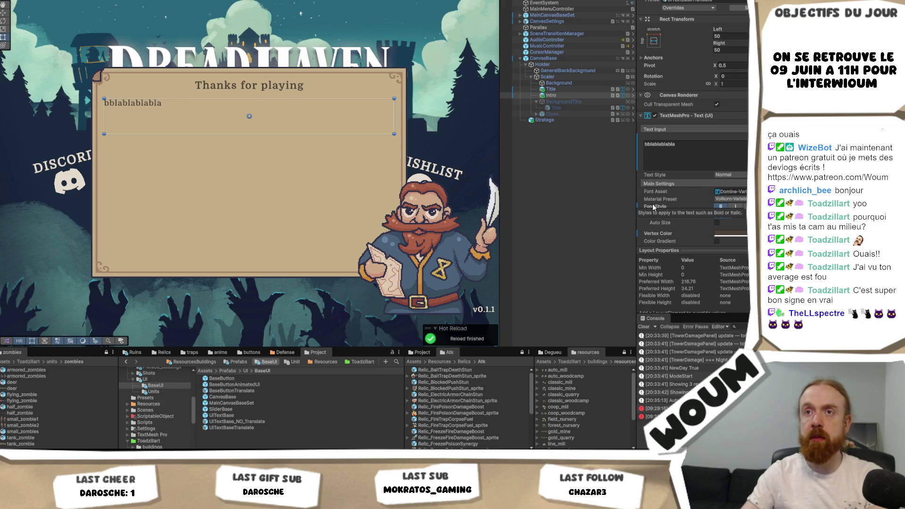
click(660, 146)
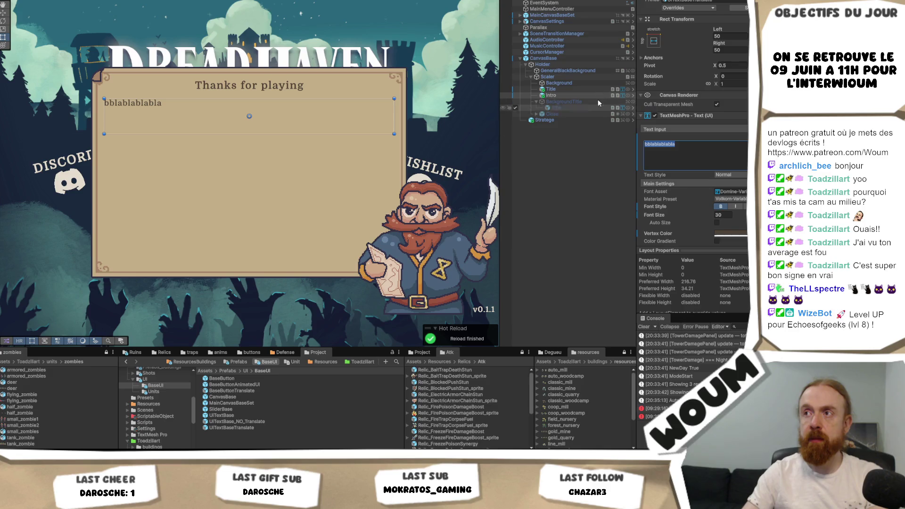
- Select the GeneralBlackBackground backdrop and switch to the Game view
click(574, 95)
click(570, 102)
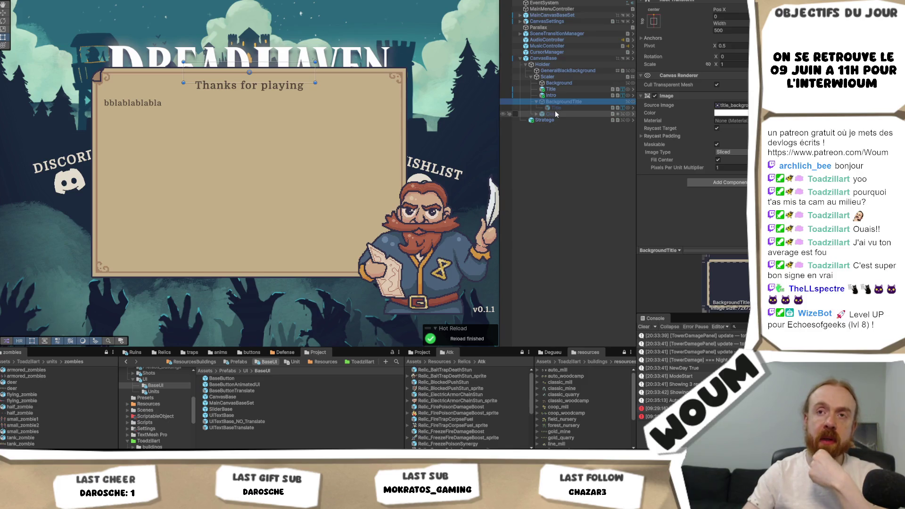
click(574, 70)
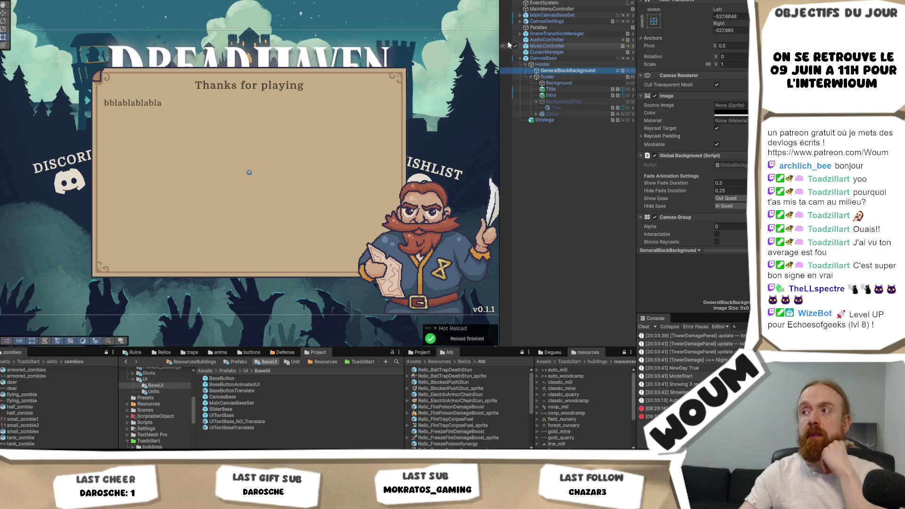
scroll(693, 141, down, 3)
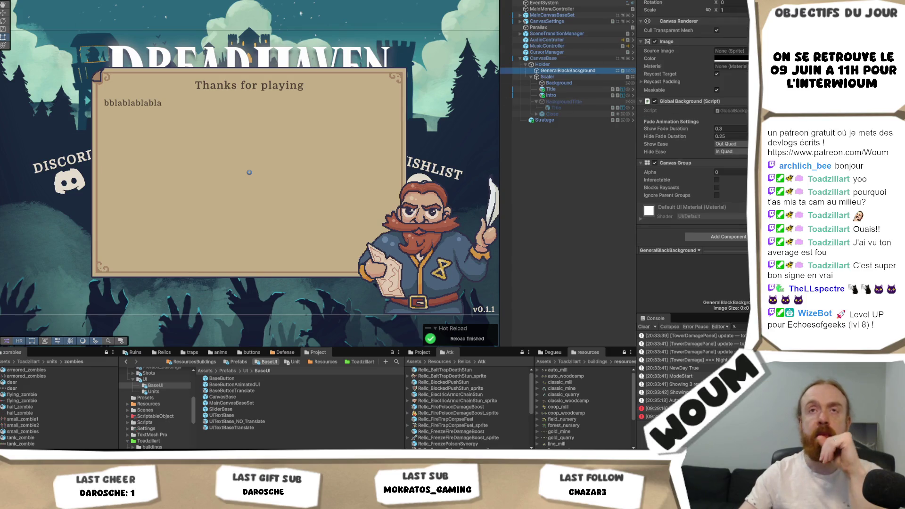
key(ctrl+2)
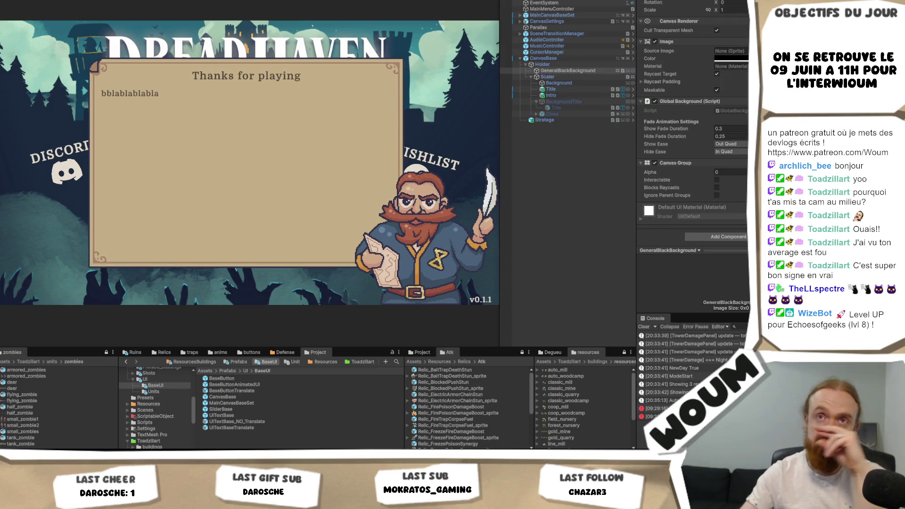
scroll(693, 123, up, 3)
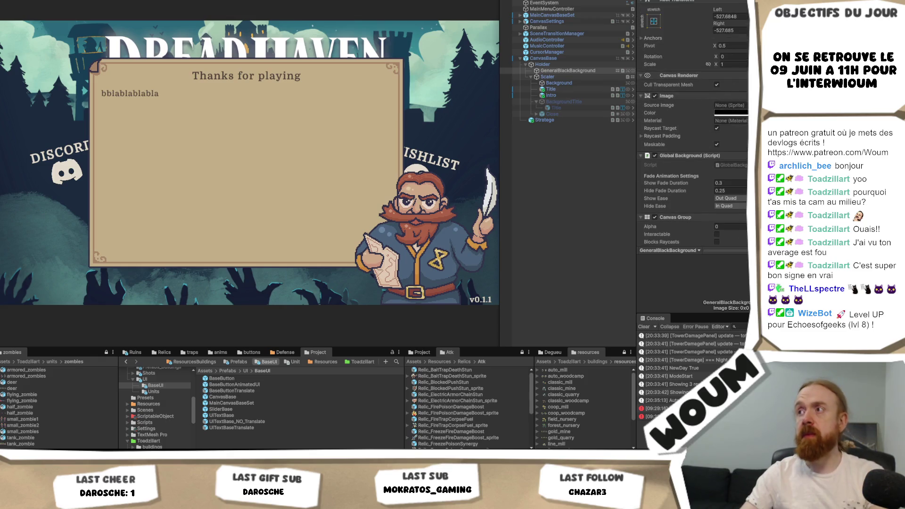
- Preview the backdrop at Canvas Group alpha 1, then revert it to 0
click(588, 72)
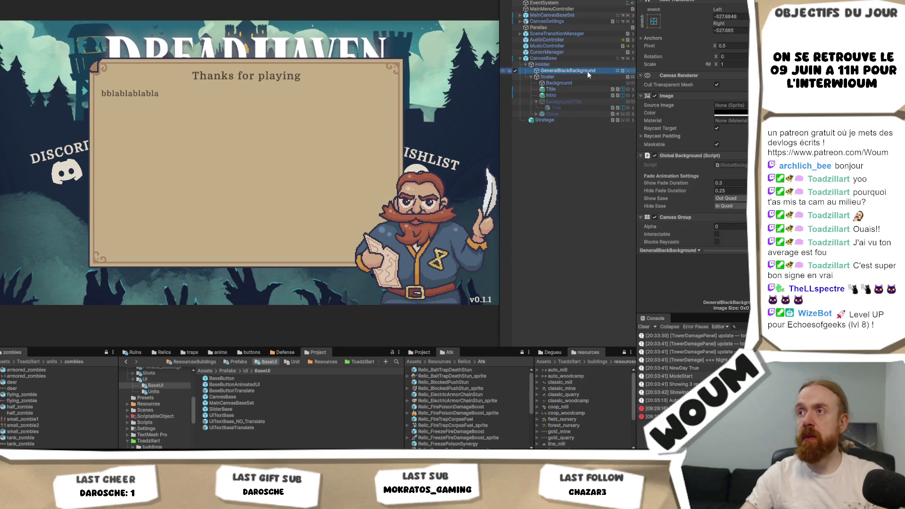
right_click(587, 72)
click(701, 96)
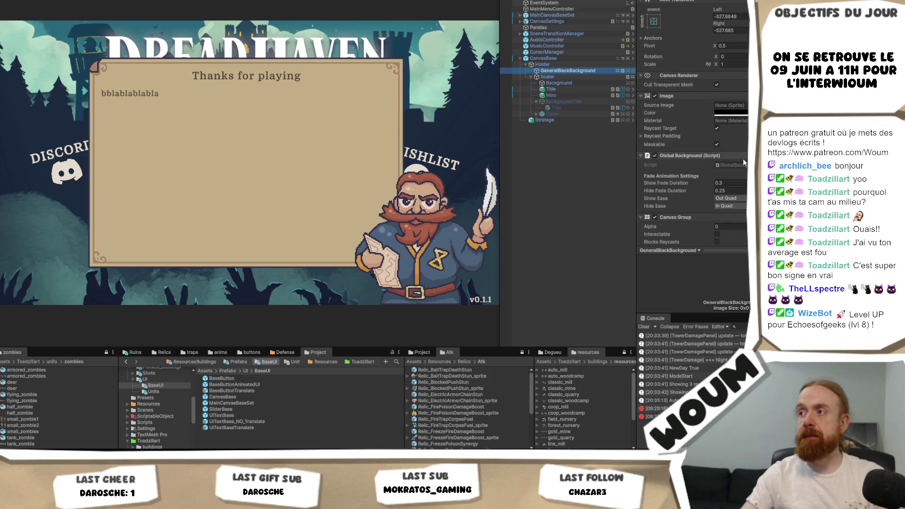
scroll(744, 168, down, 2)
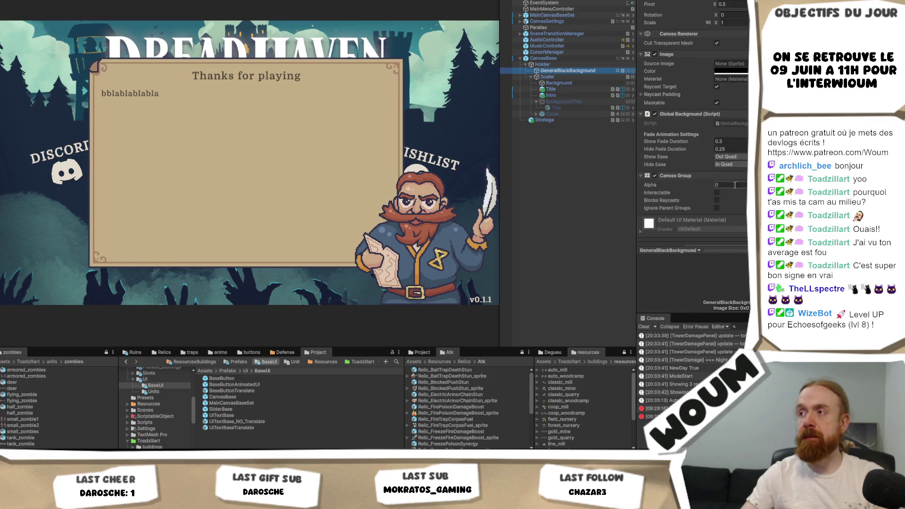
click(735, 186)
text(1)
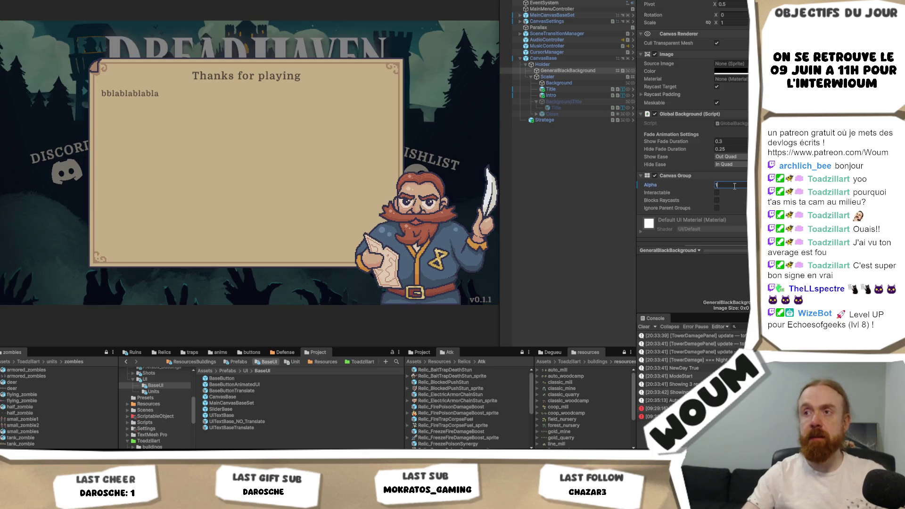
key(ctrl+z)
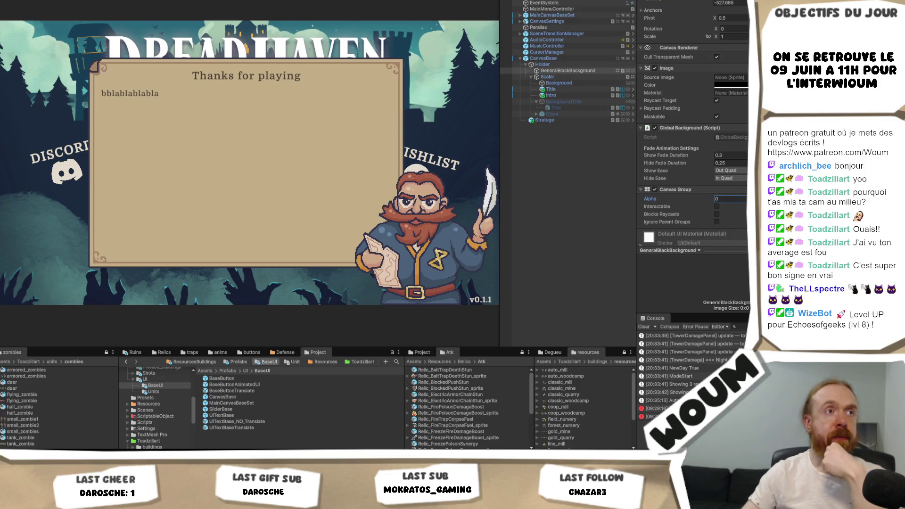
key(Return)
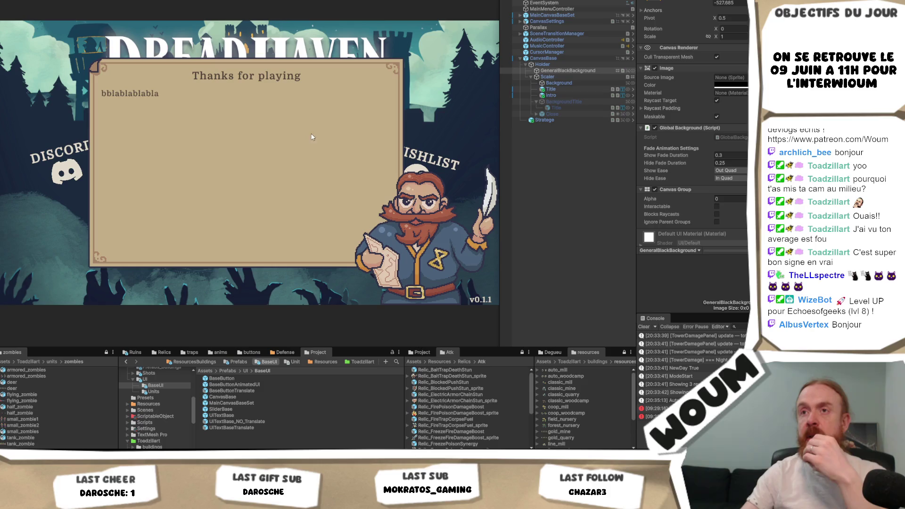
- Duplicate Intro and wrap the copy in a new empty parent named Line
click(580, 93)
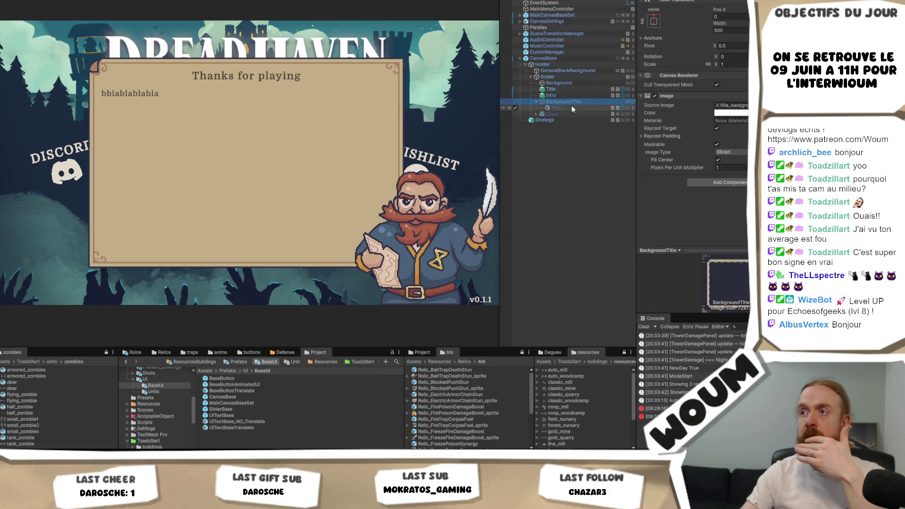
key(ctrl+d)
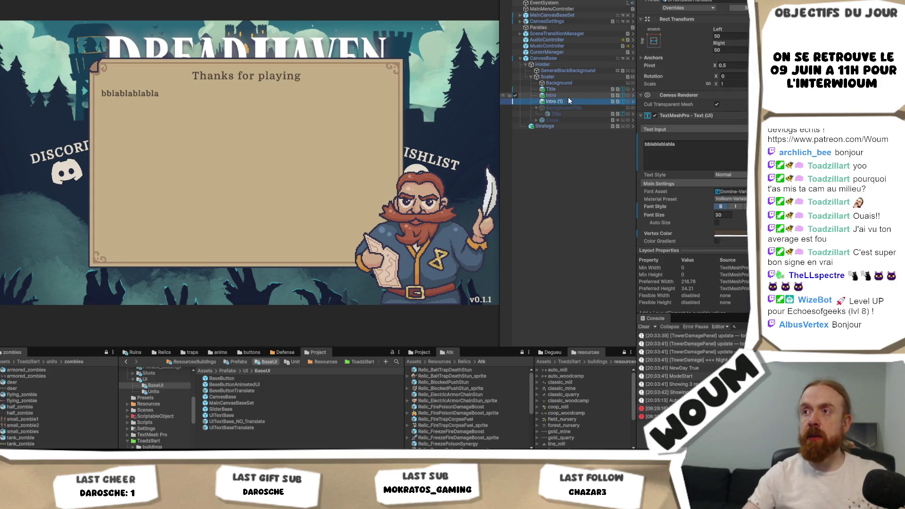
key(F2)
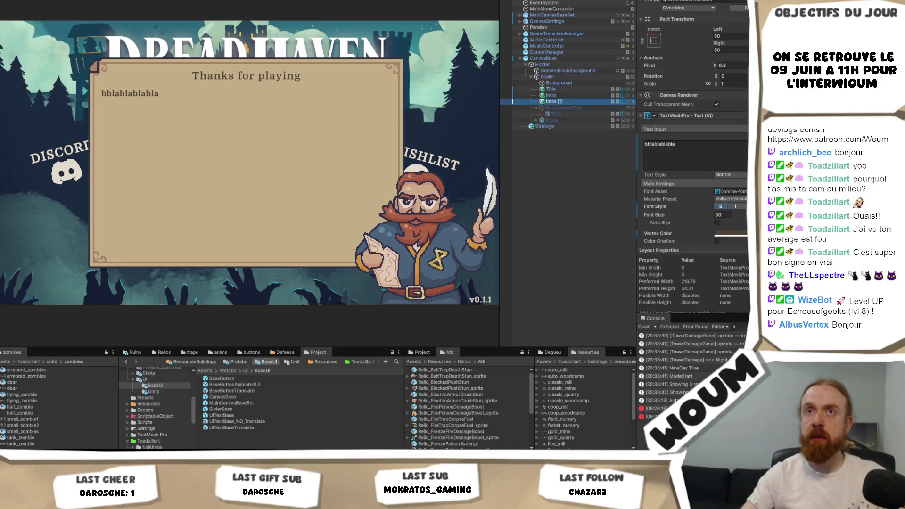
right_click(585, 101)
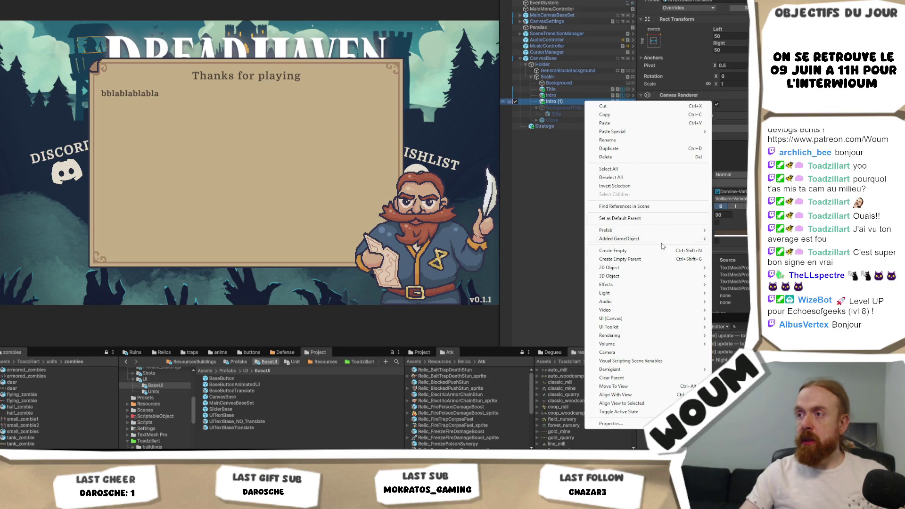
mouse_move(660, 240)
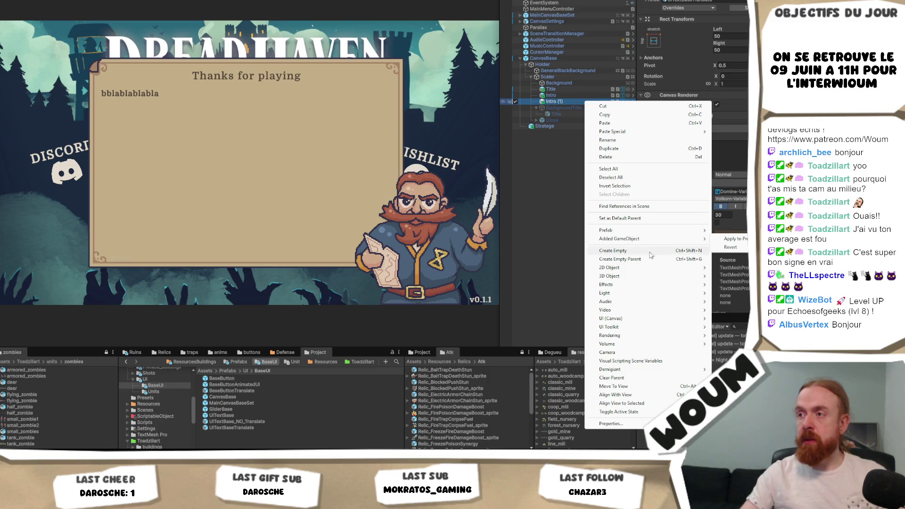
click(656, 259)
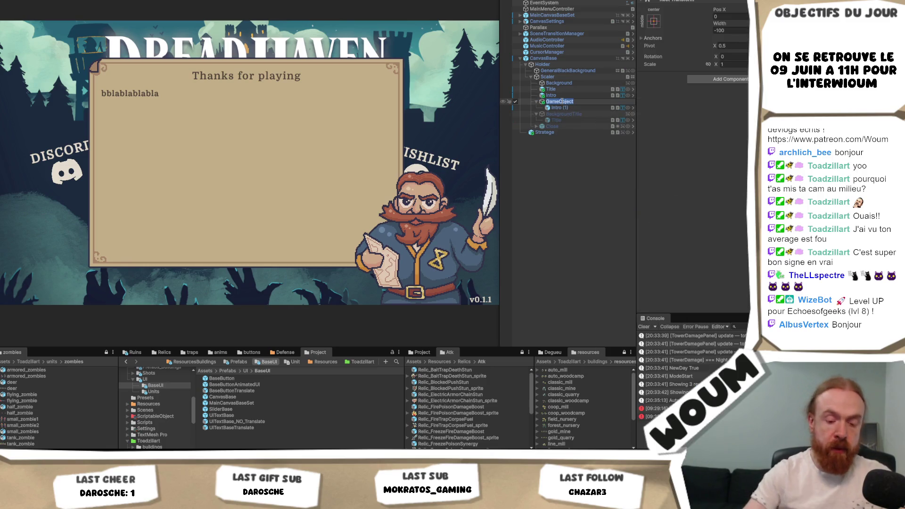
text(Line)
key(Return)
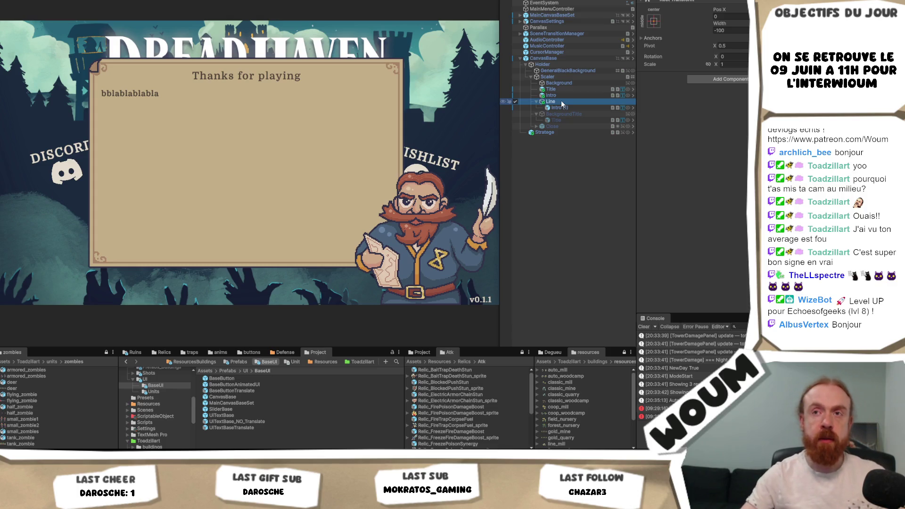
- Wrap Line in another empty parent named VerticalInfo
right_click(561, 102)
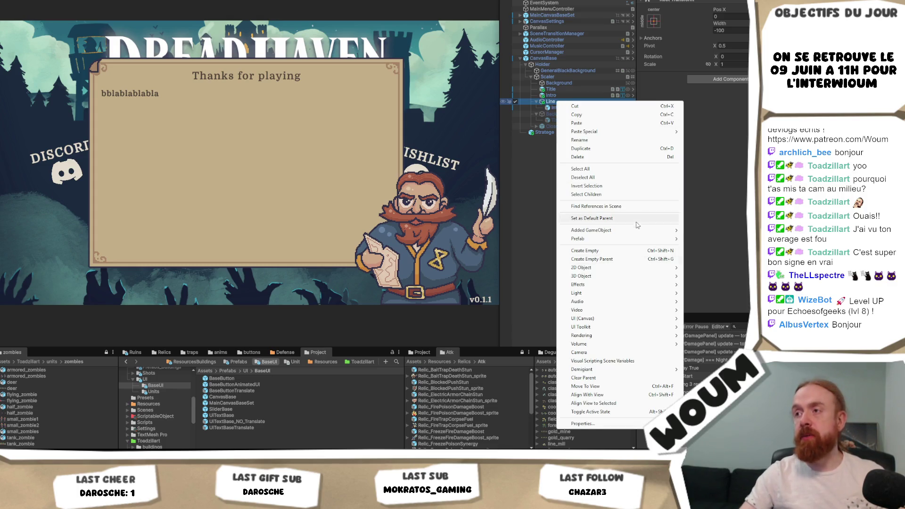
mouse_move(634, 241)
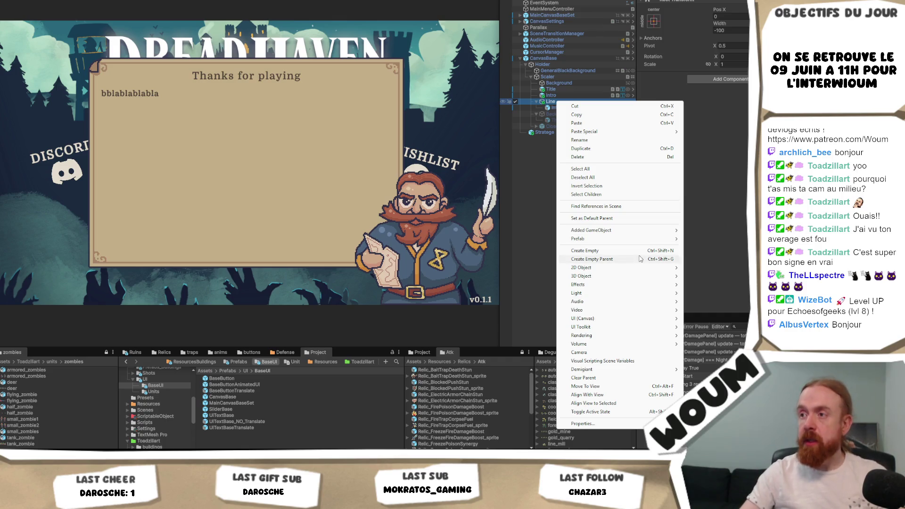
click(642, 259)
text(VerticalInfo)
key(Return)
- Add a Vertical Layout Group to VerticalInfo with child alignment Middle Center
click(715, 80)
text(Vertic)
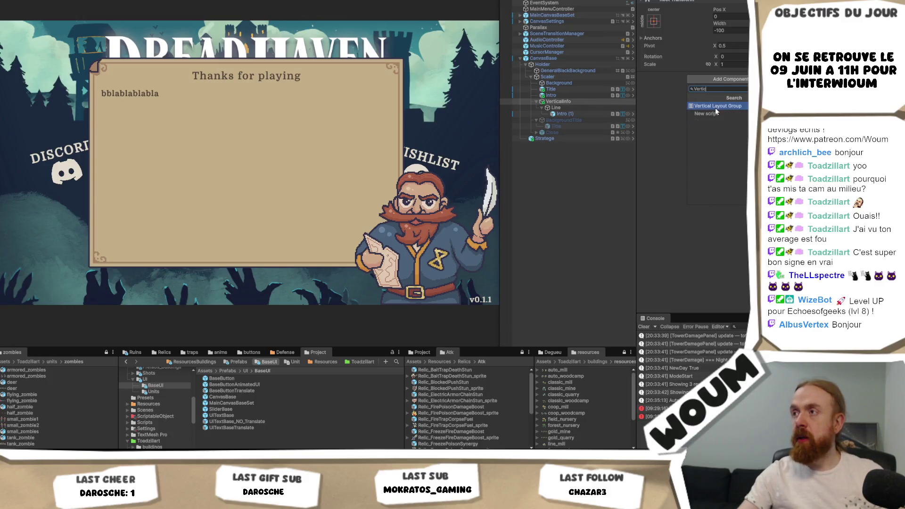
click(715, 107)
click(666, 76)
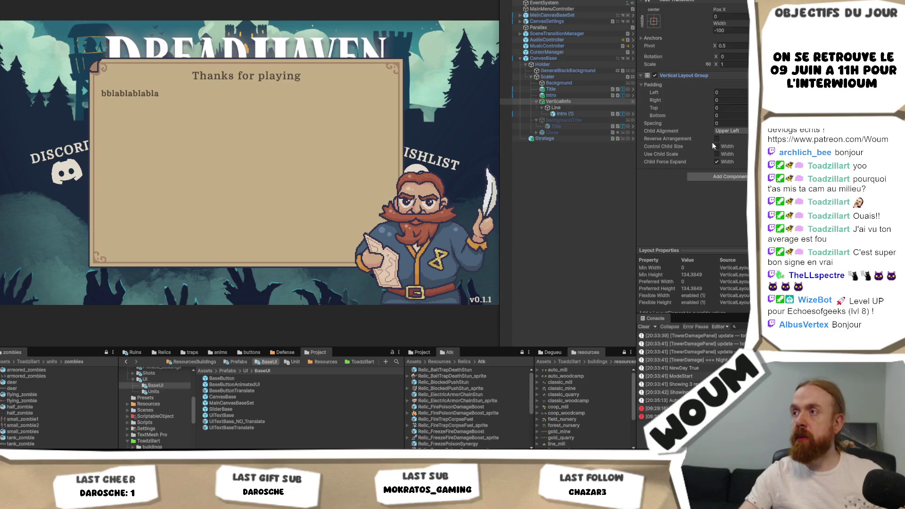
click(718, 162)
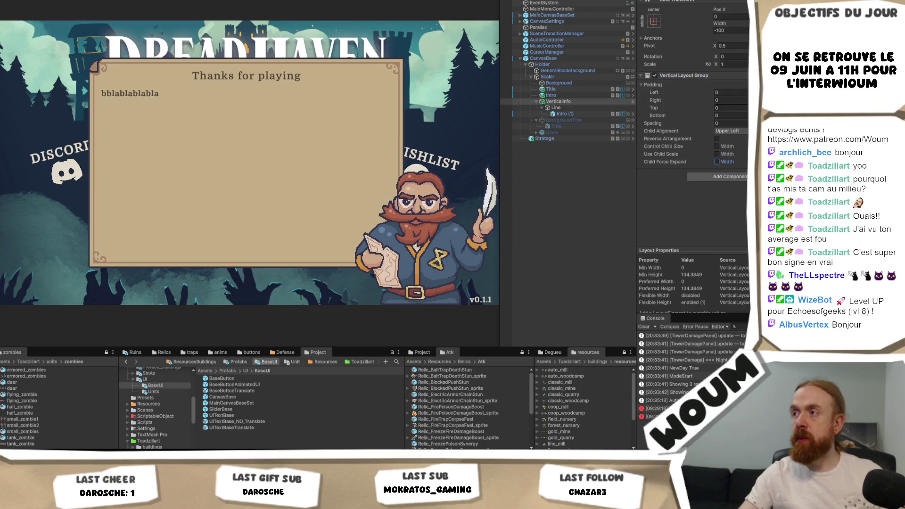
click(720, 162)
click(731, 131)
click(730, 173)
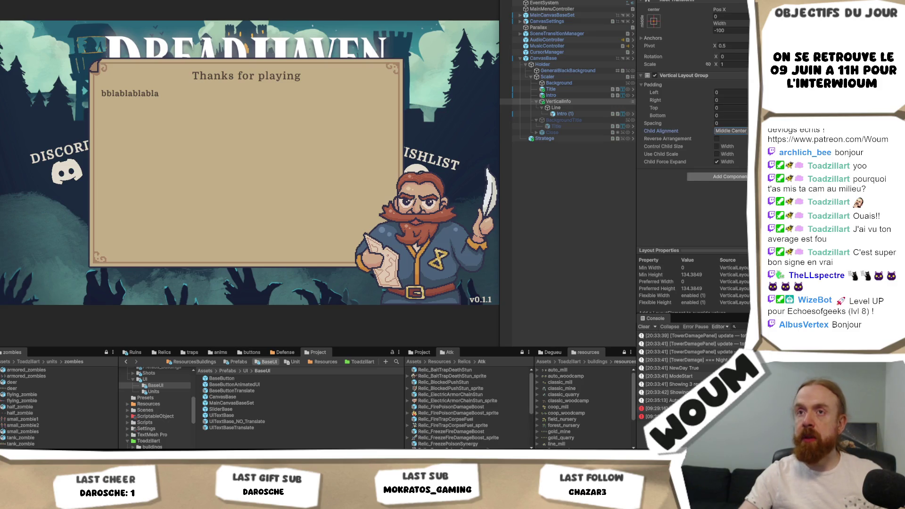
click(568, 108)
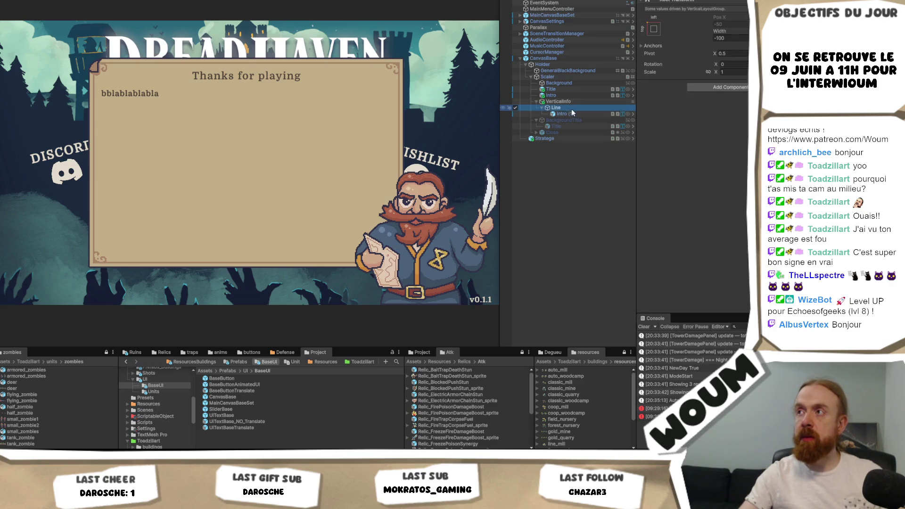
- Stretch Intro (1) and VerticalInfo to fill their parents, lowering VerticalInfo's top edge
click(574, 113)
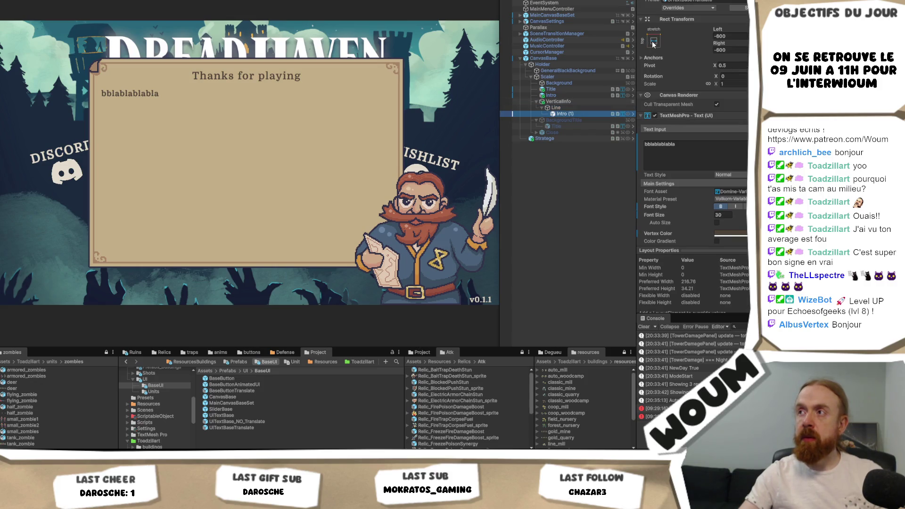
click(654, 43)
click(726, 157)
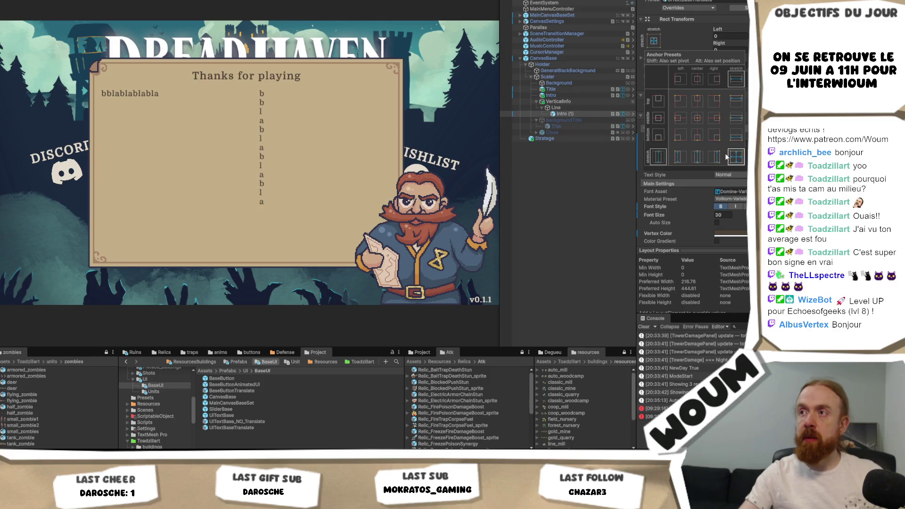
click(561, 102)
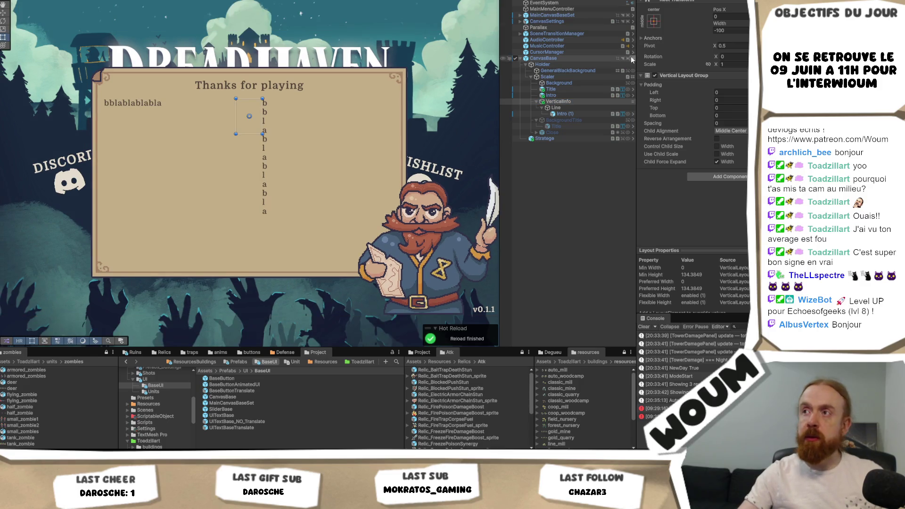
click(654, 21)
alt+click(735, 139)
drag(249, 68, 242, 142)
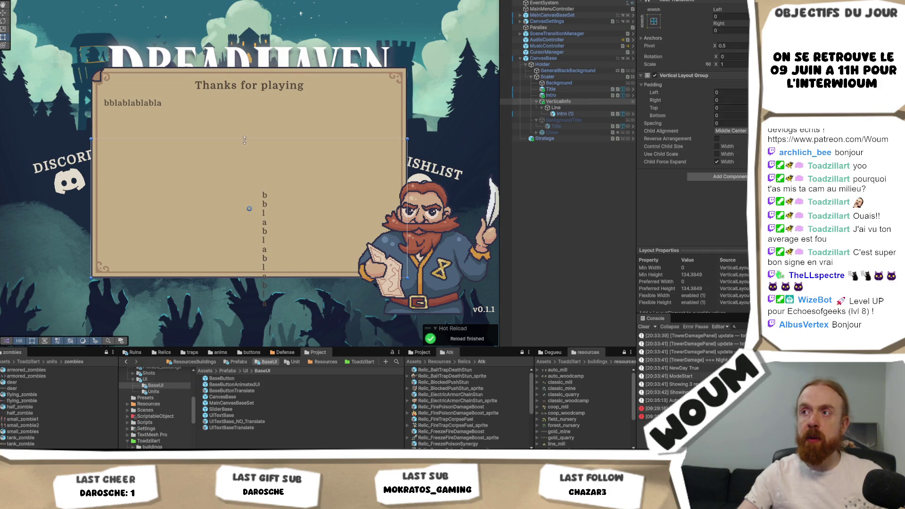
- Adjust VerticalInfo's top and bottom edges and inset it 50 from the left
click(579, 95)
click(578, 102)
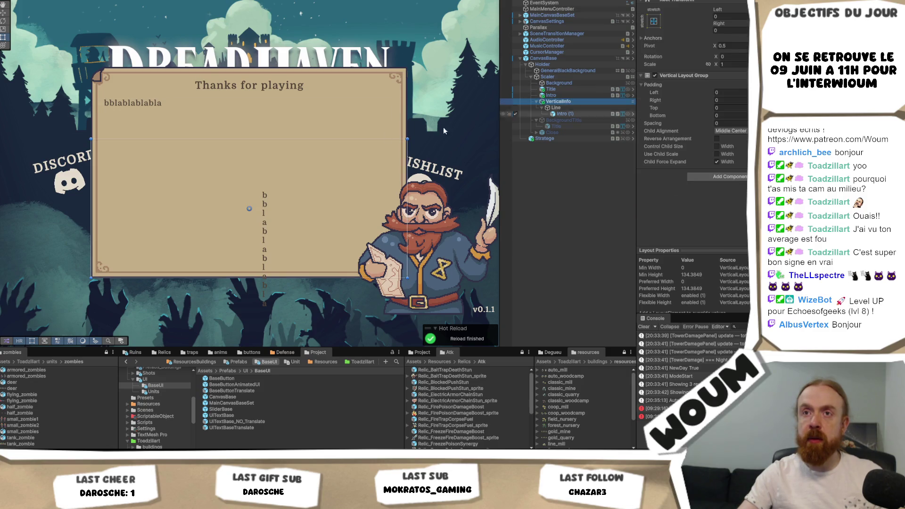
drag(268, 141, 268, 134)
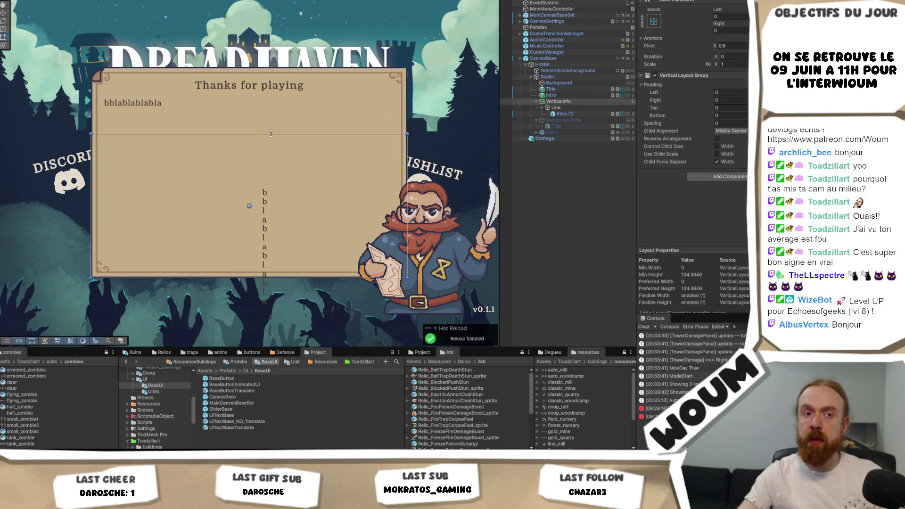
click(564, 114)
click(565, 108)
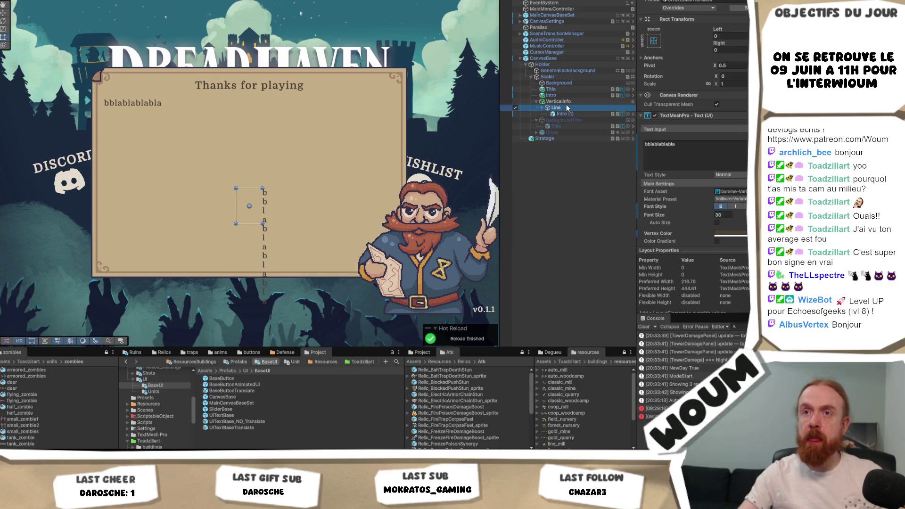
click(566, 101)
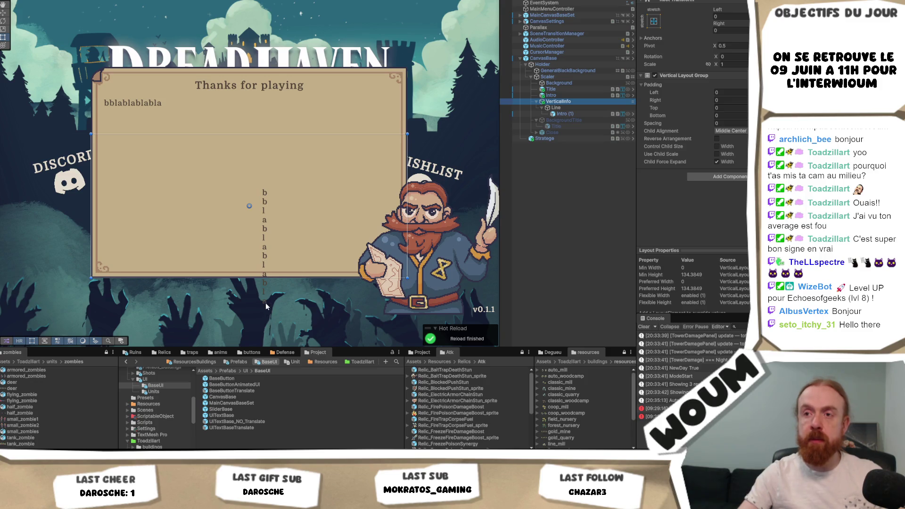
drag(140, 278, 154, 238)
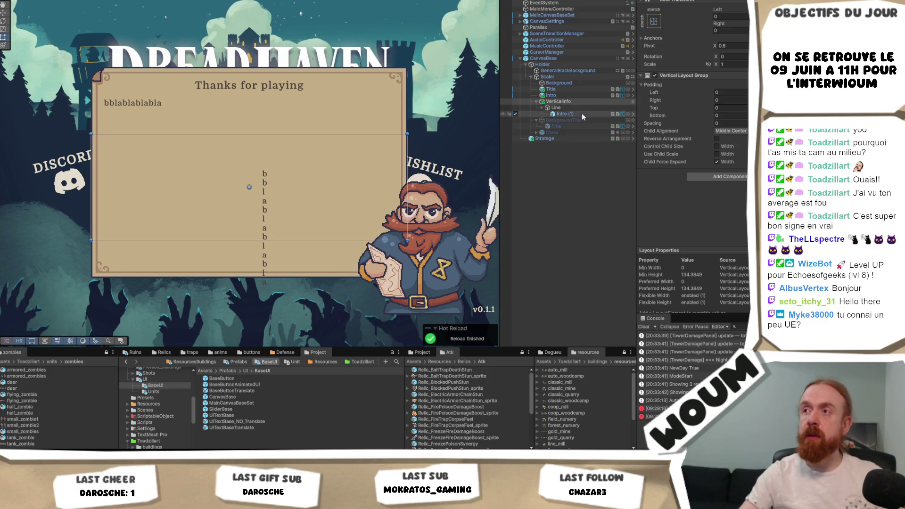
click(725, 16)
text(50)
double_click(725, 18)
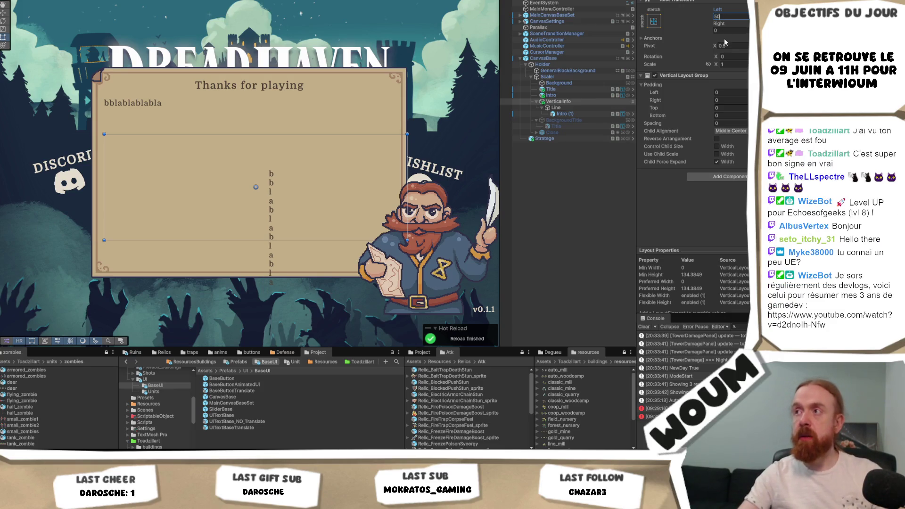
text(50)
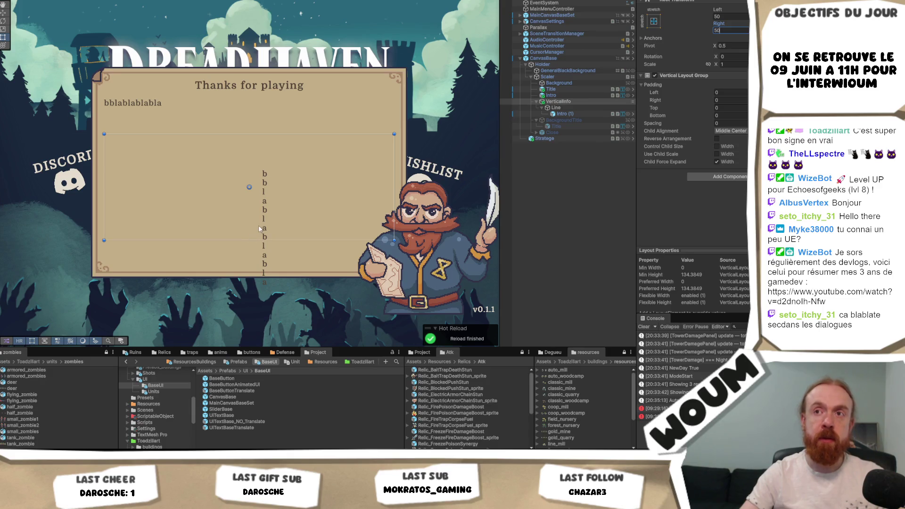
- Apply an anchor preset to the Line object
click(587, 107)
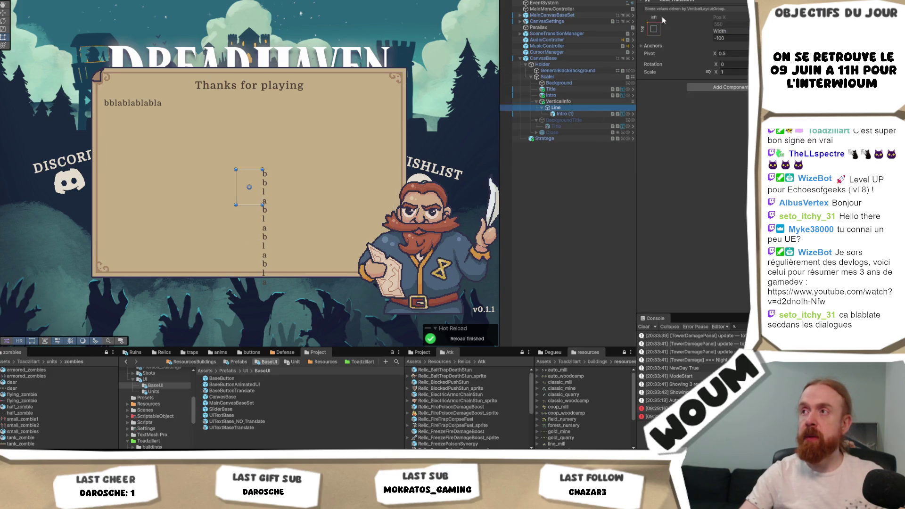
click(657, 29)
key(alt)
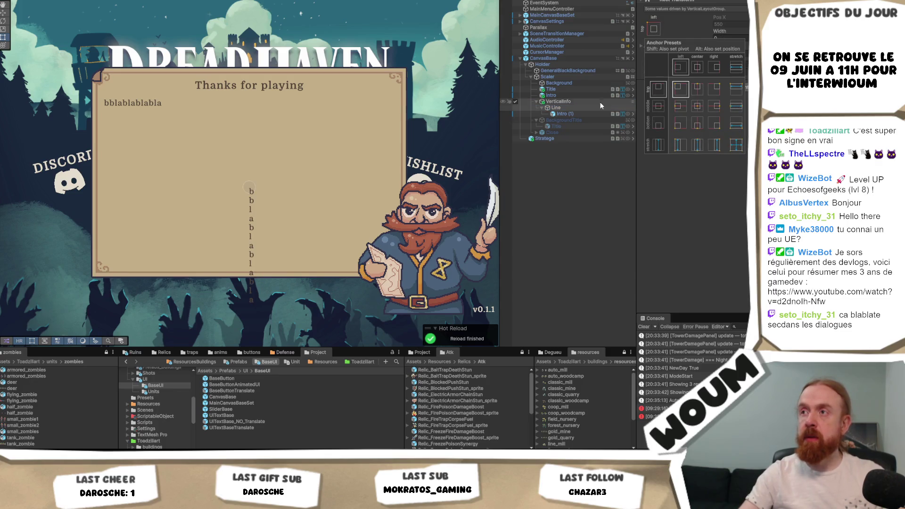
click(585, 113)
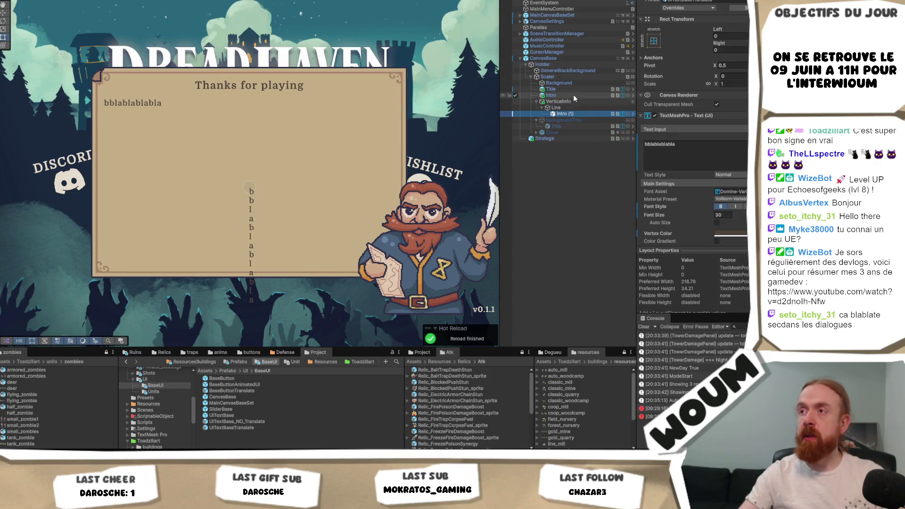
click(556, 108)
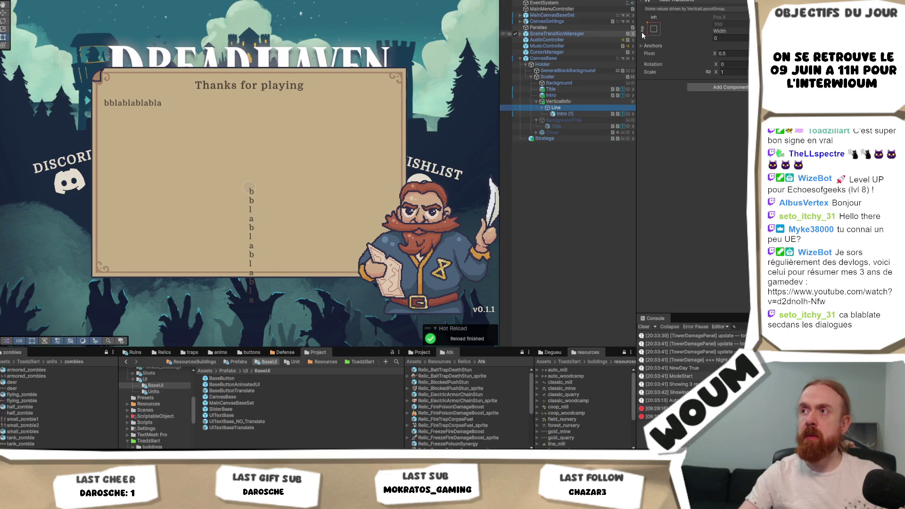
click(655, 29)
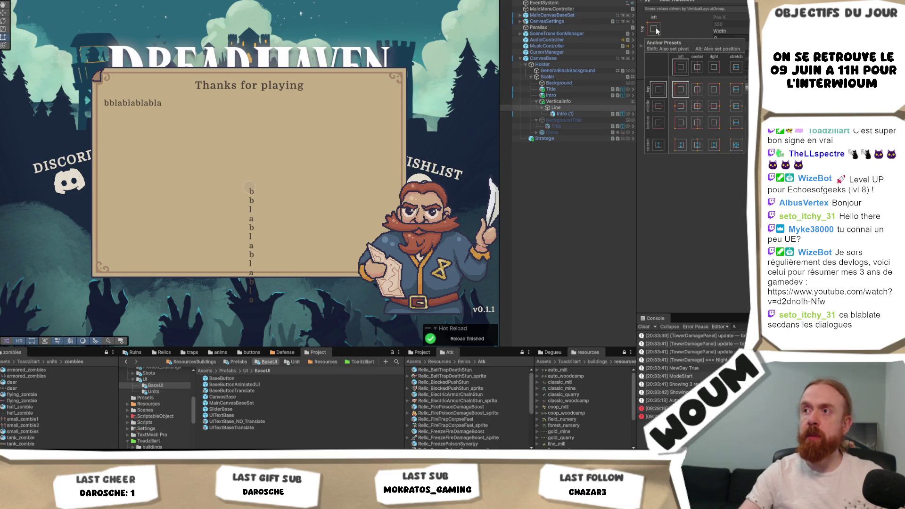
click(569, 96)
click(571, 101)
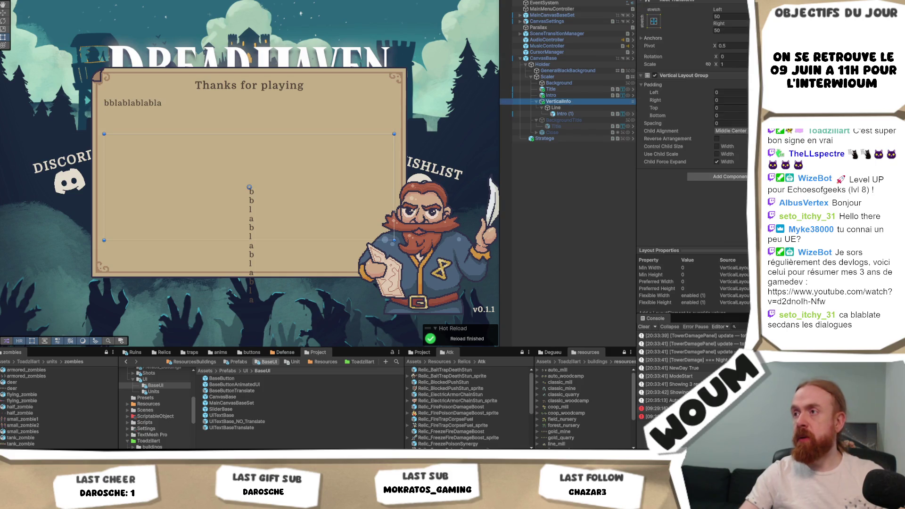
- Turn on Control Child Size Width in VerticalInfo's Vertical Layout Group
click(734, 146)
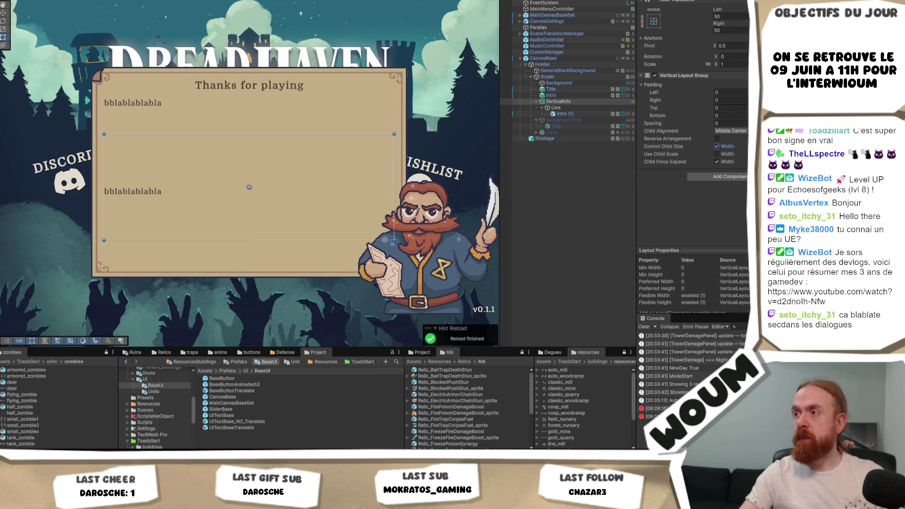
click(556, 108)
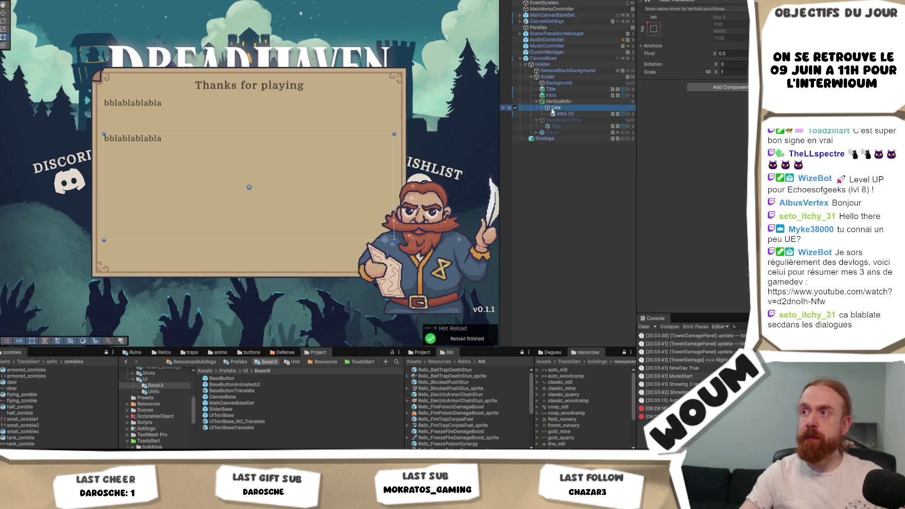
click(572, 102)
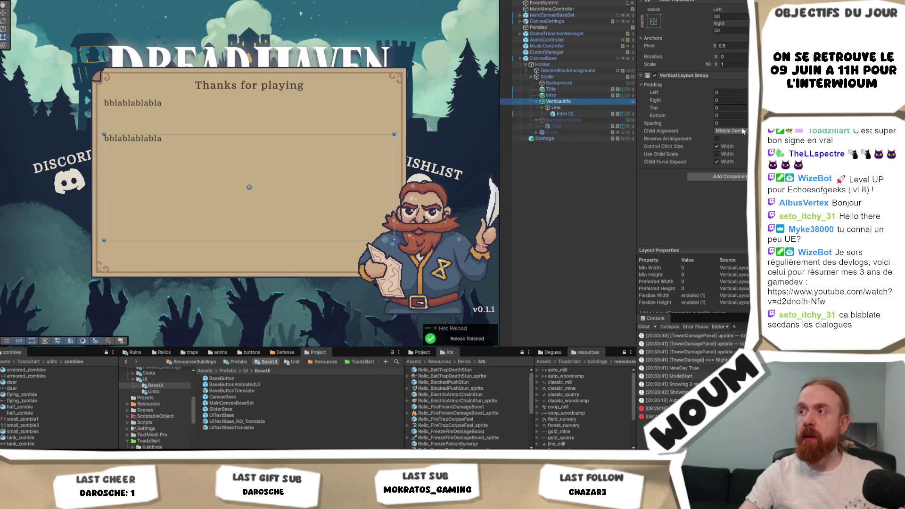
click(576, 114)
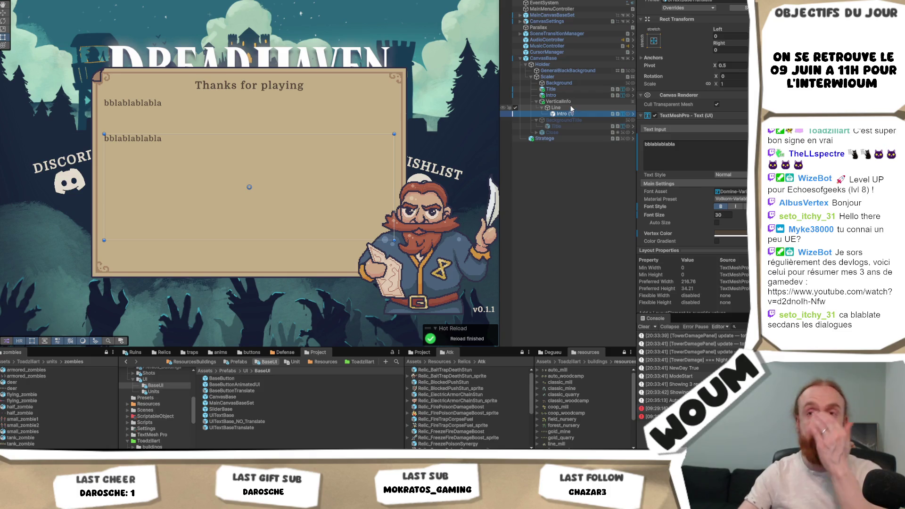
- Set Intro (1)'s Rect Transform Left inset to 200
click(740, 36)
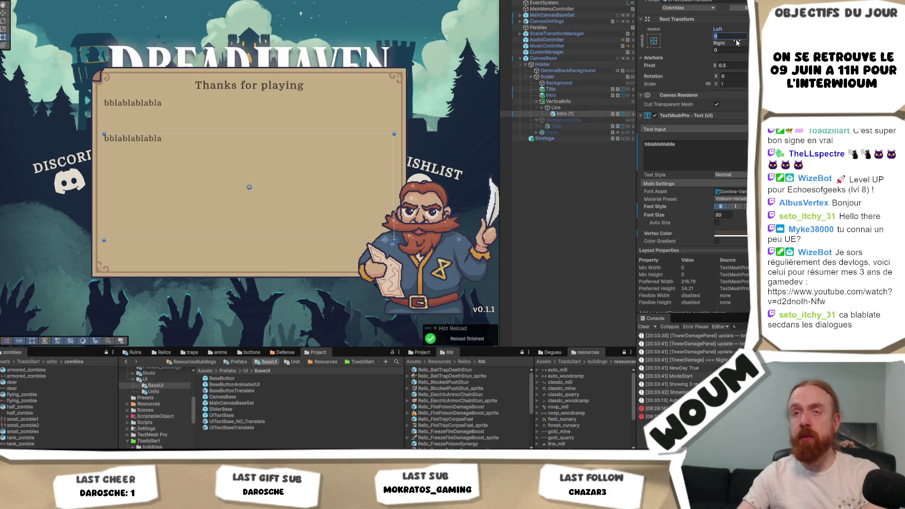
text(40)
key(Tab)
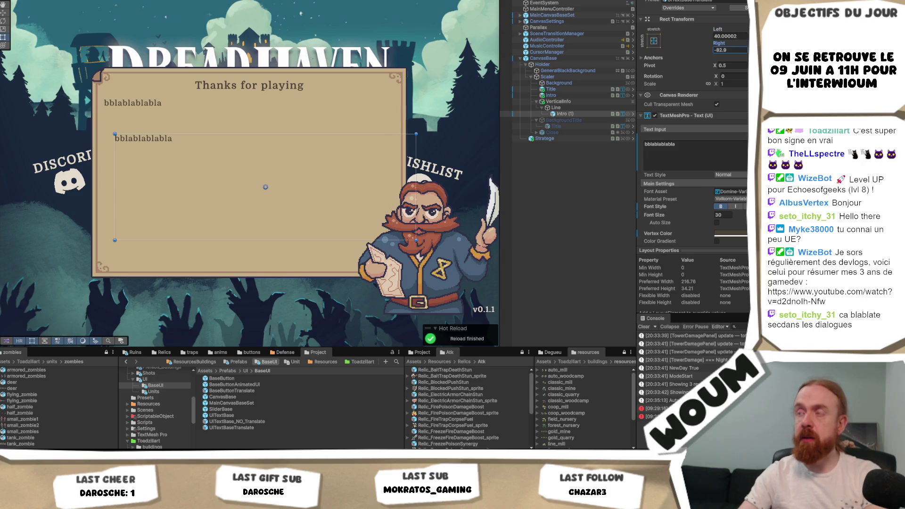
click(733, 49)
click(734, 39)
text(100)
key(BackSpace)
key(BackSpace)
key(BackSpace)
text(200)
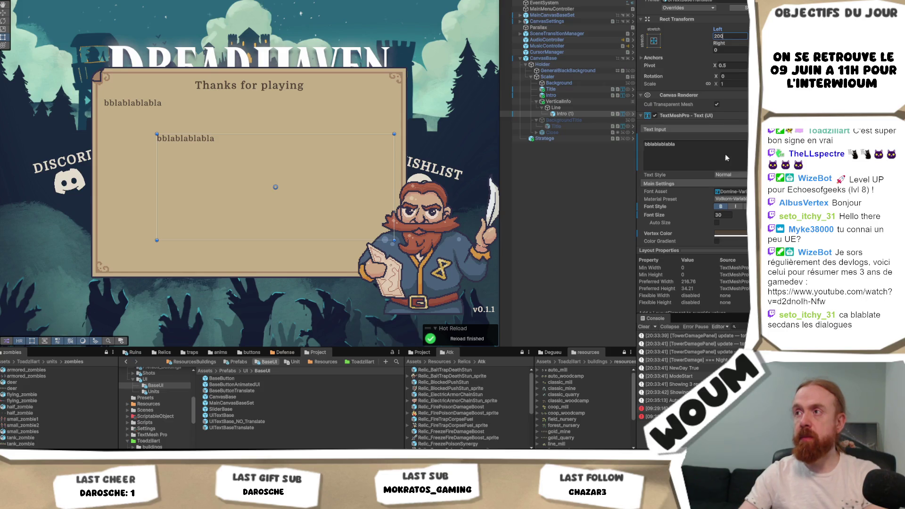
- Rename the Line object to GameMenuQuit_Line
click(570, 109)
click(571, 113)
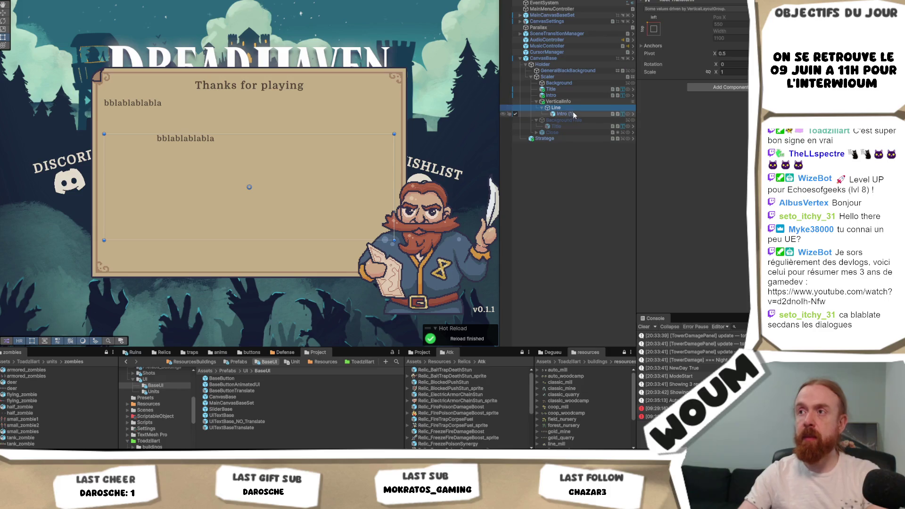
click(570, 108)
click(570, 108)
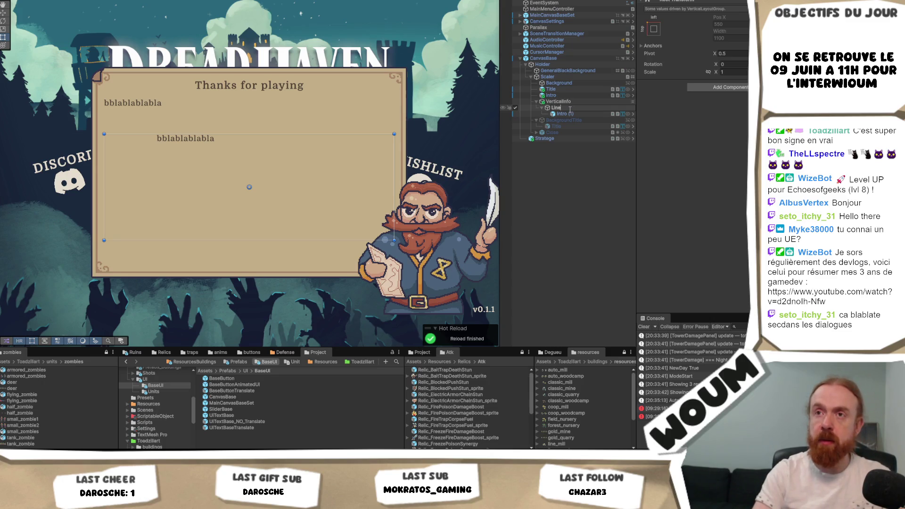
text(Info)
key(ctrl+a)
text(L)
text(GameMenuQu)
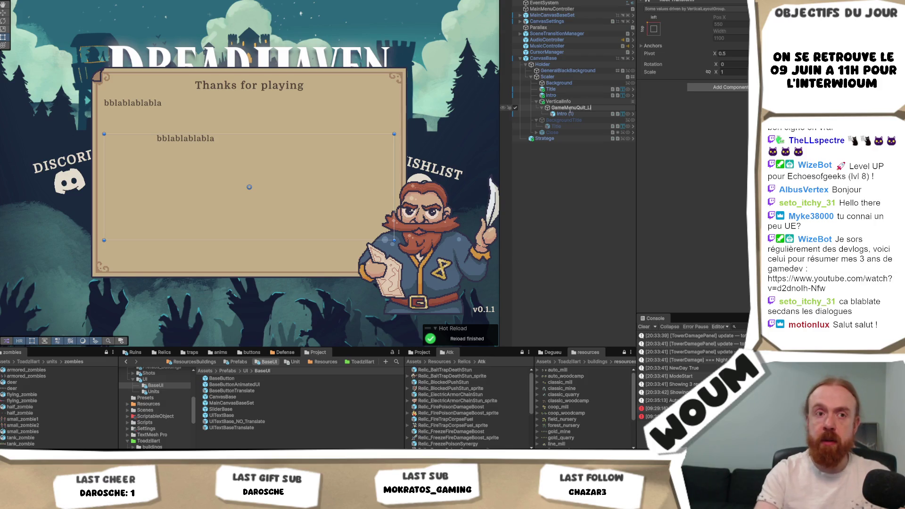
key(Return)
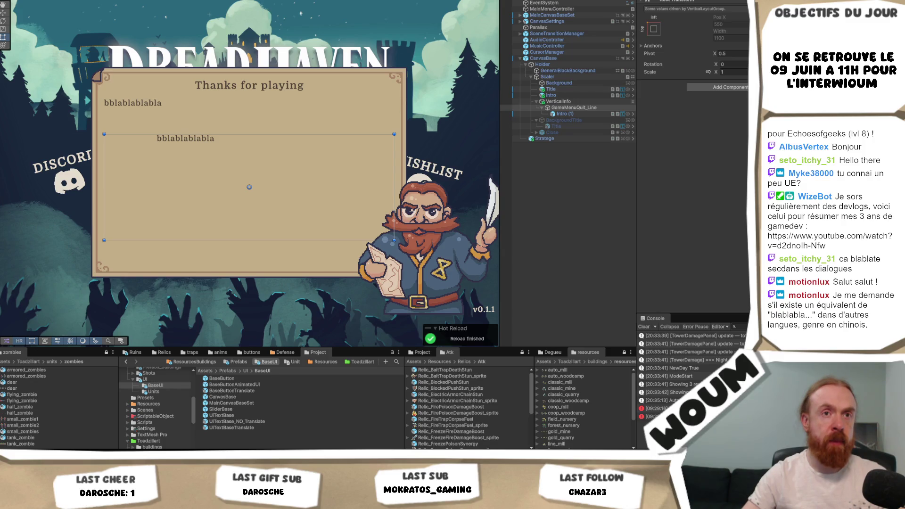
click(574, 107)
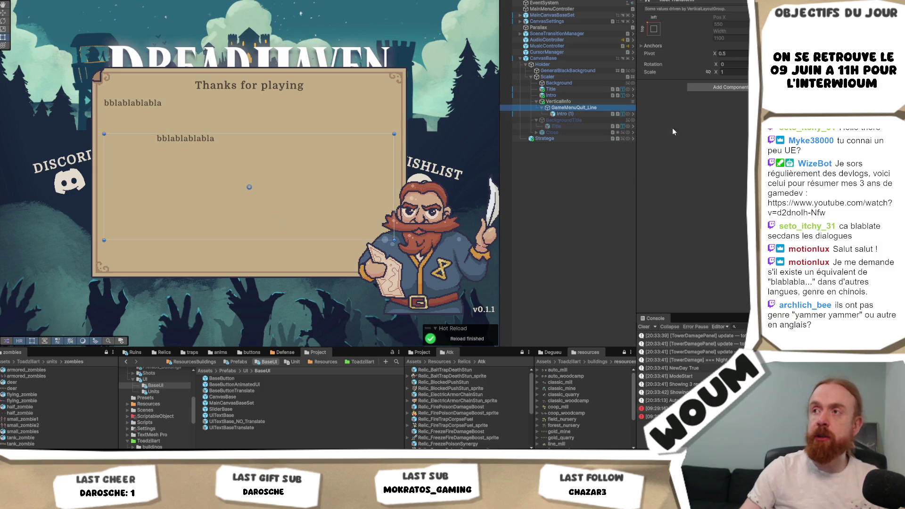
click(588, 113)
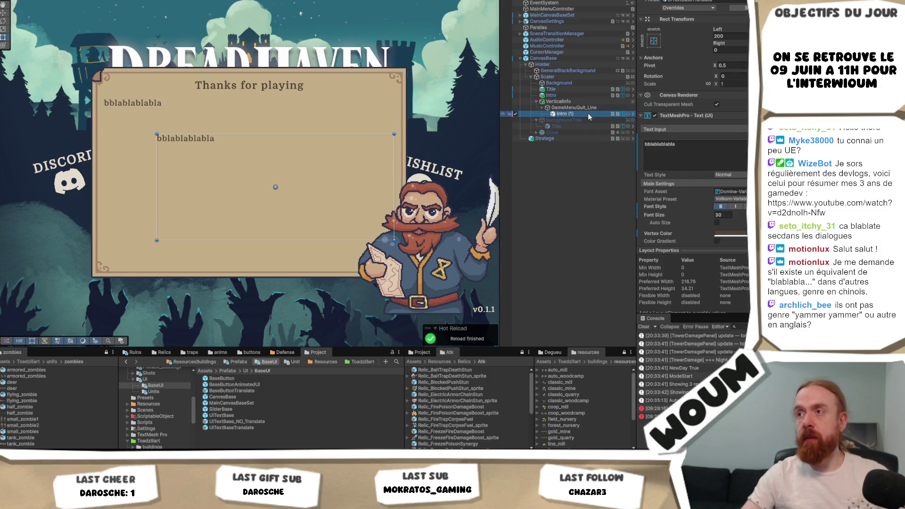
- Rename the Intro (1) child object to Text
text(Text)
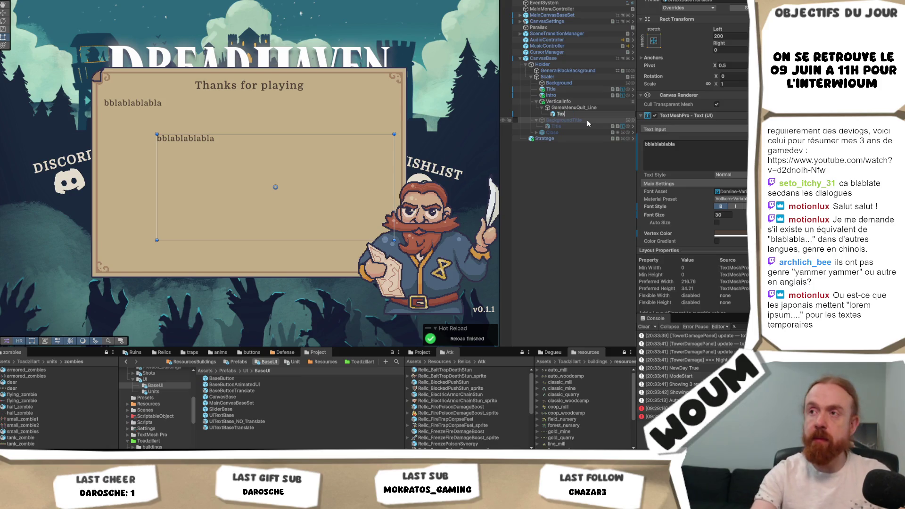
key(BackSpace)
key(BackSpace)
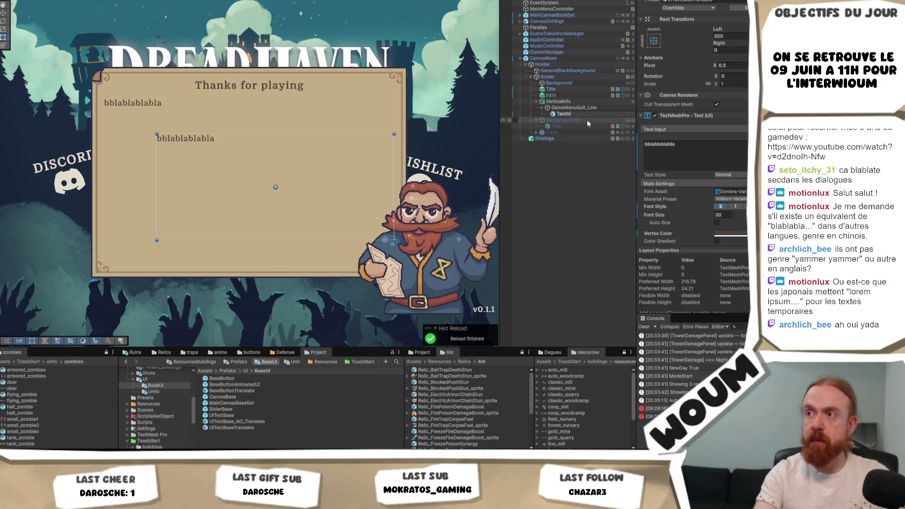
key(Return)
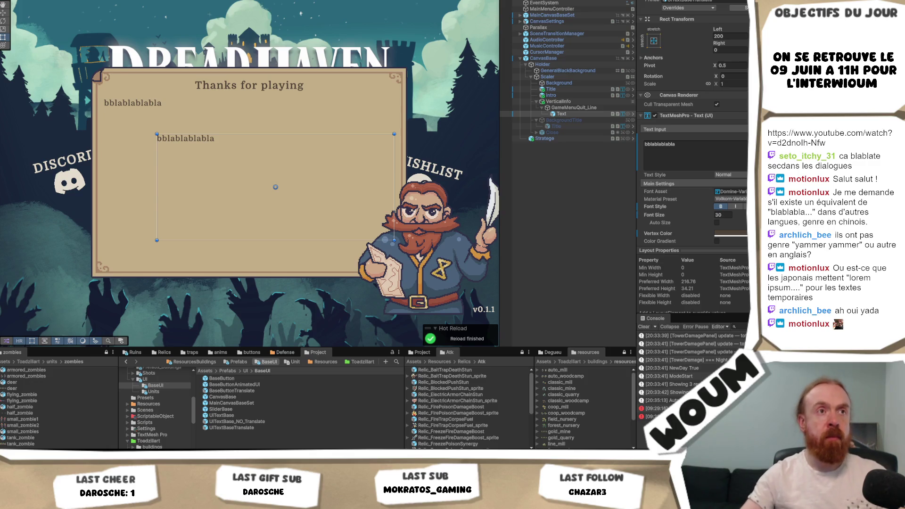
- Select GameMenuQuit_Line and browse to the Prefabs/UI project folder
click(561, 114)
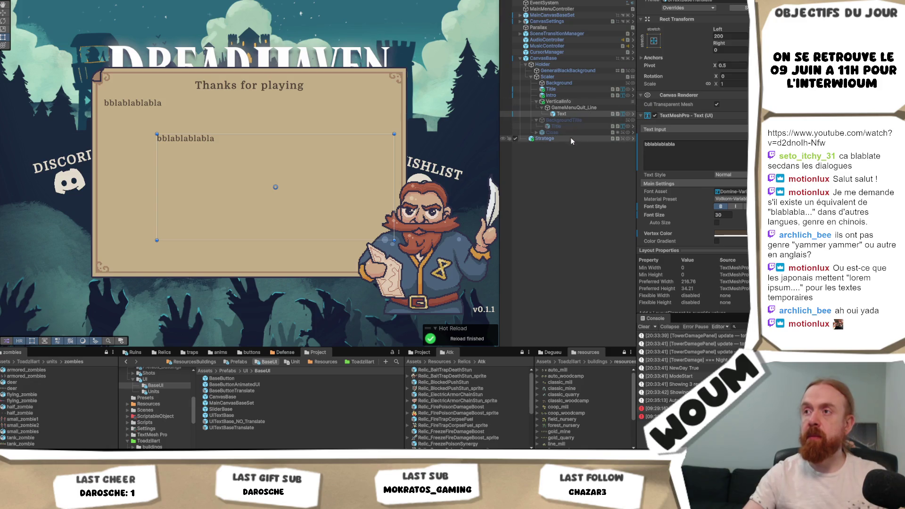
click(576, 107)
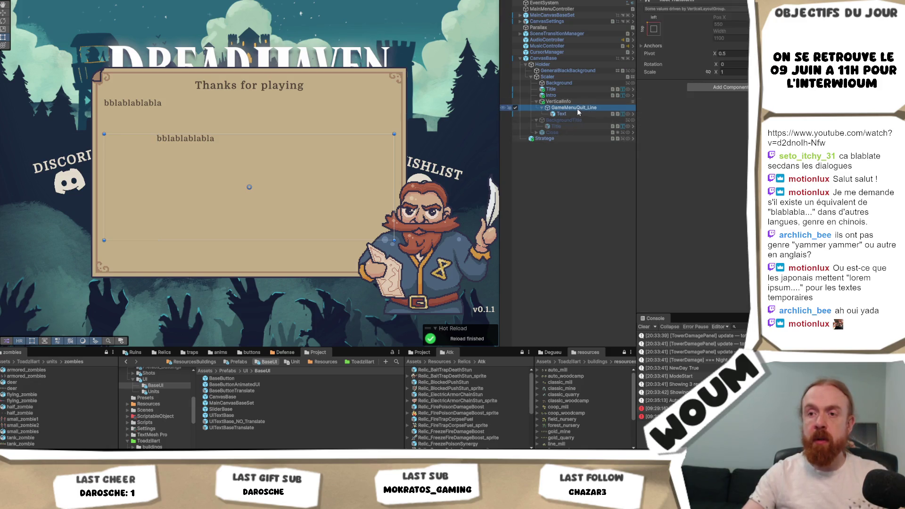
click(244, 370)
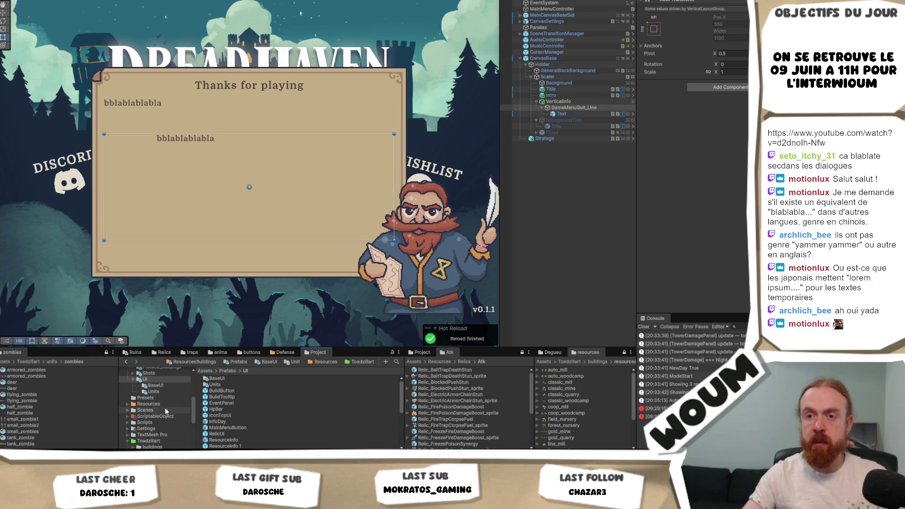
- Create a folder named QuitGame inside the UI prefabs folder
click(152, 380)
right_click(163, 381)
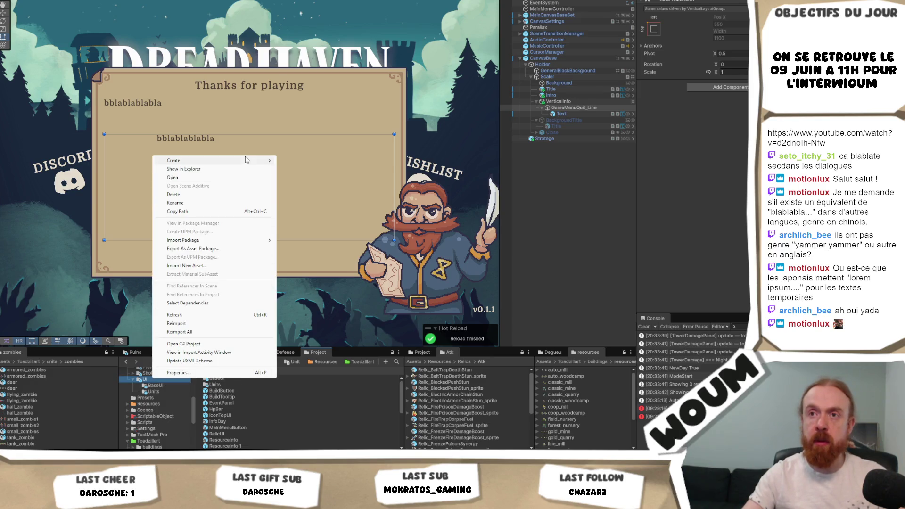
mouse_move(248, 161)
click(323, 162)
text(Ge)
key(BackSpace)
key(BackSpace)
text(Q)
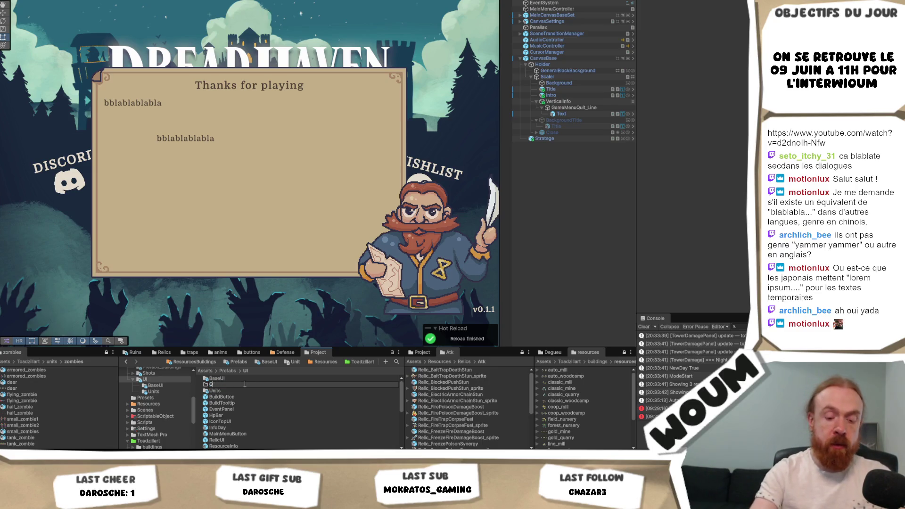
text(uitGame)
key(Return)
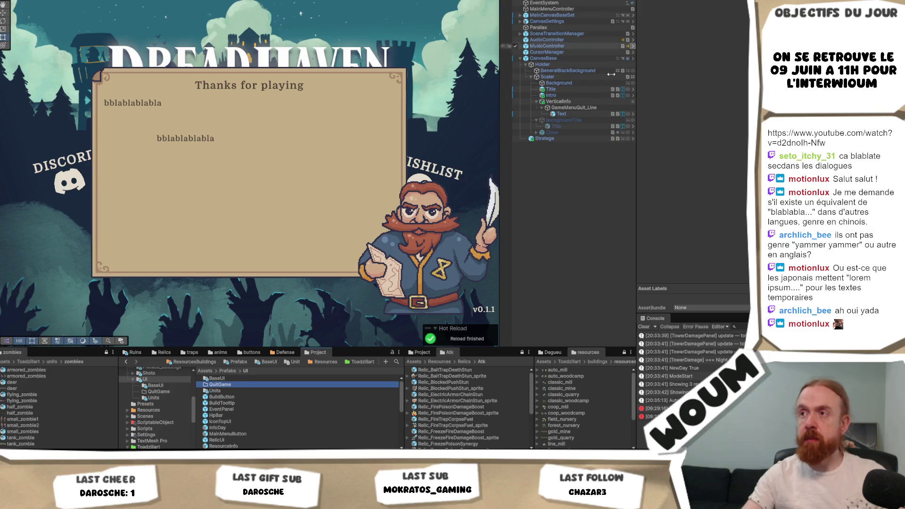
- Save GameMenuQuit_Line as a prefab in QuitGame and duplicate the line
mouse_move(576, 103)
mouse_down()
mouse_move(593, 107)
mouse_move(307, 380)
mouse_move(225, 390)
mouse_up()
double_click(224, 387)
click(570, 107)
key(ctrl+d)
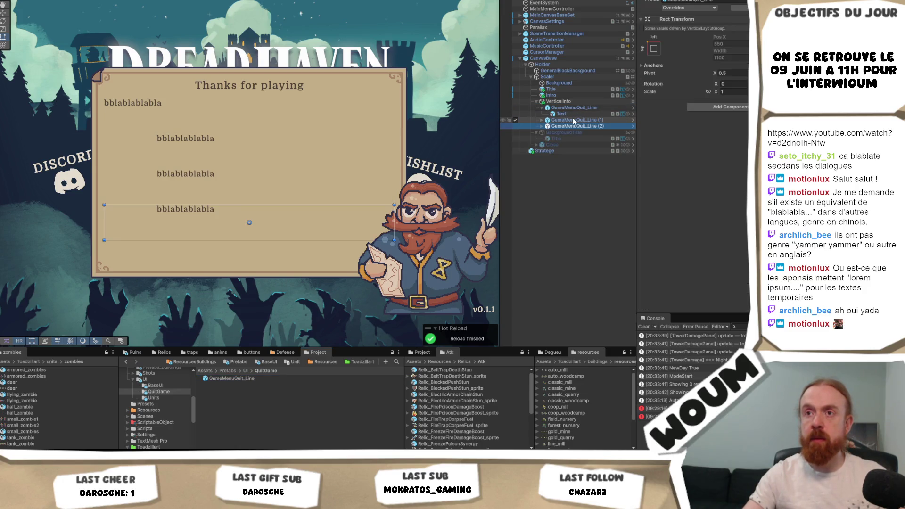
click(579, 103)
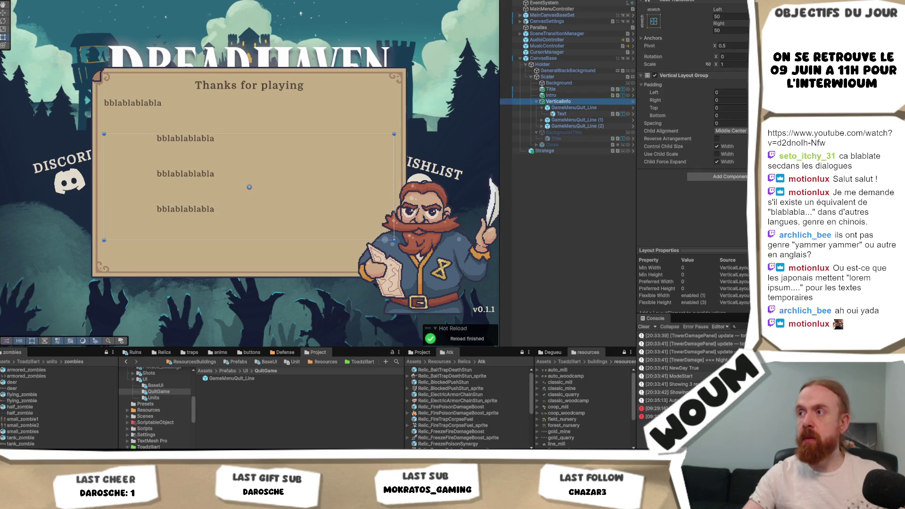
- Move Intro into VerticalInfo as its first child and extend the layout's top edge toward the title
click(587, 125)
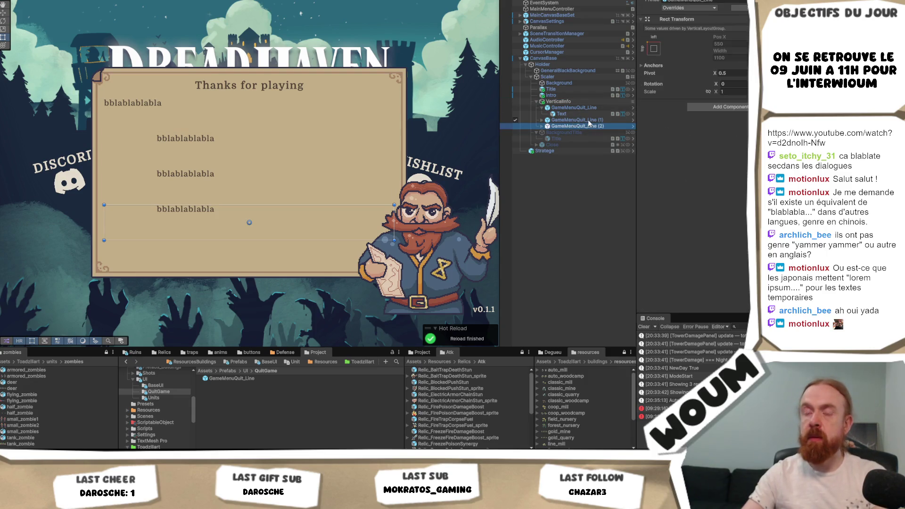
key(Delete)
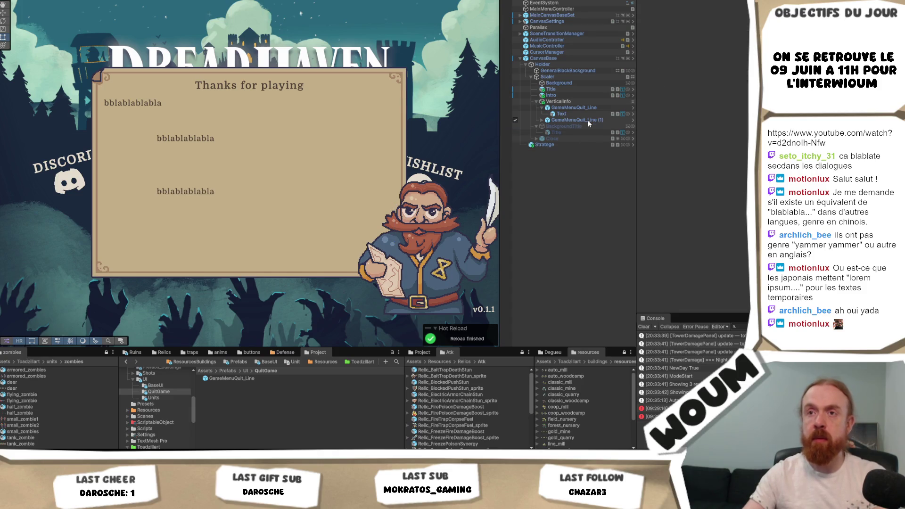
key(ctrl+z)
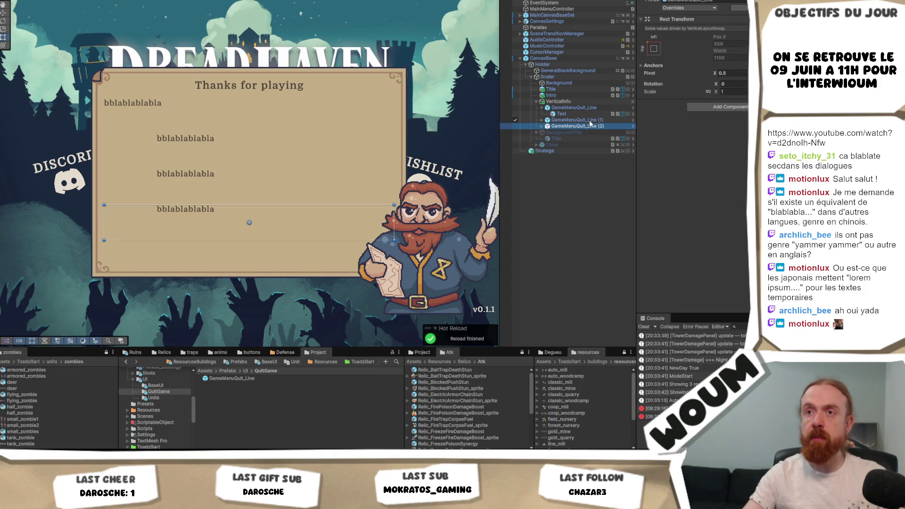
click(564, 96)
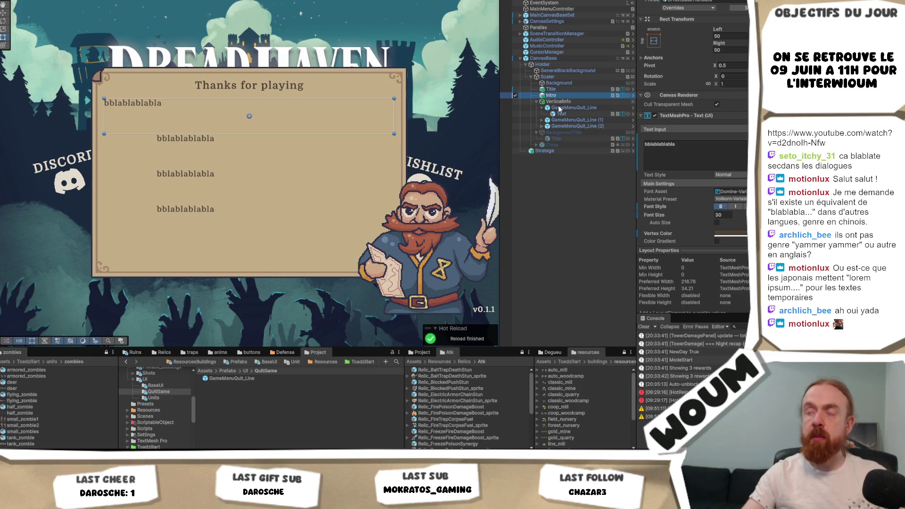
drag(562, 105, 560, 103)
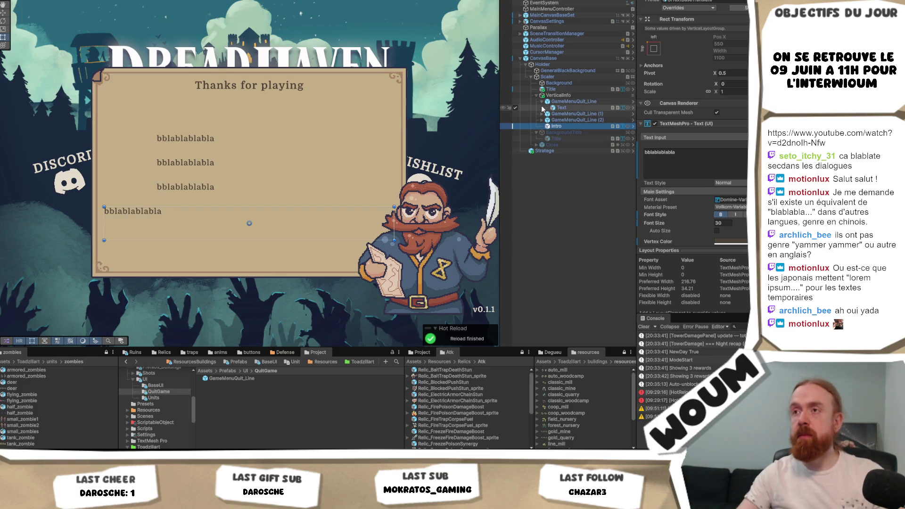
drag(563, 126, 572, 101)
click(568, 95)
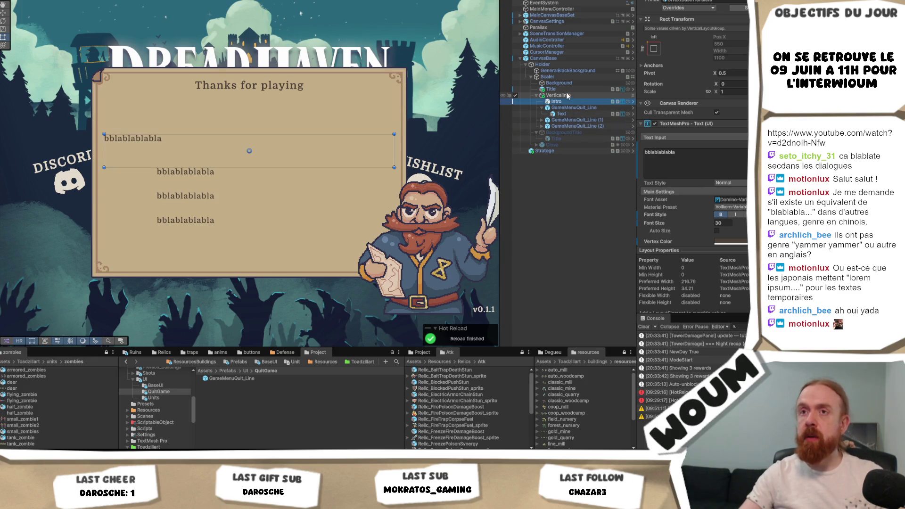
drag(269, 134, 269, 100)
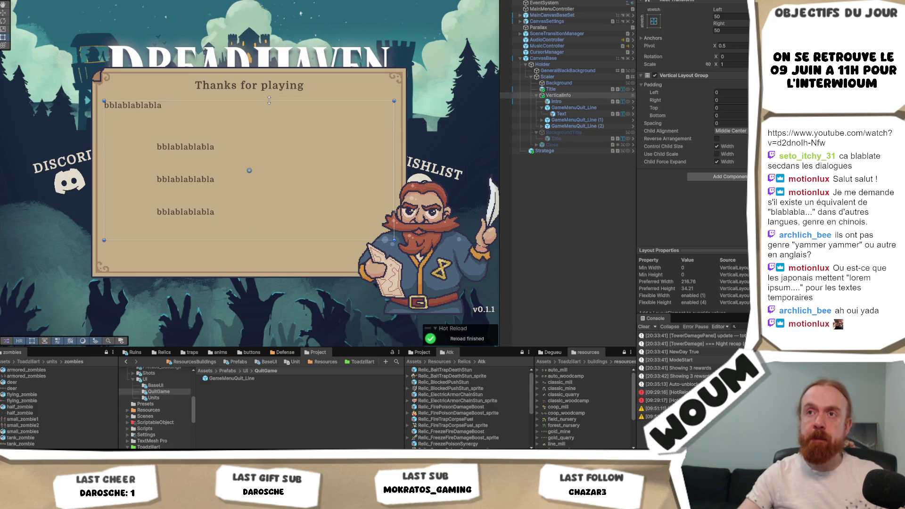
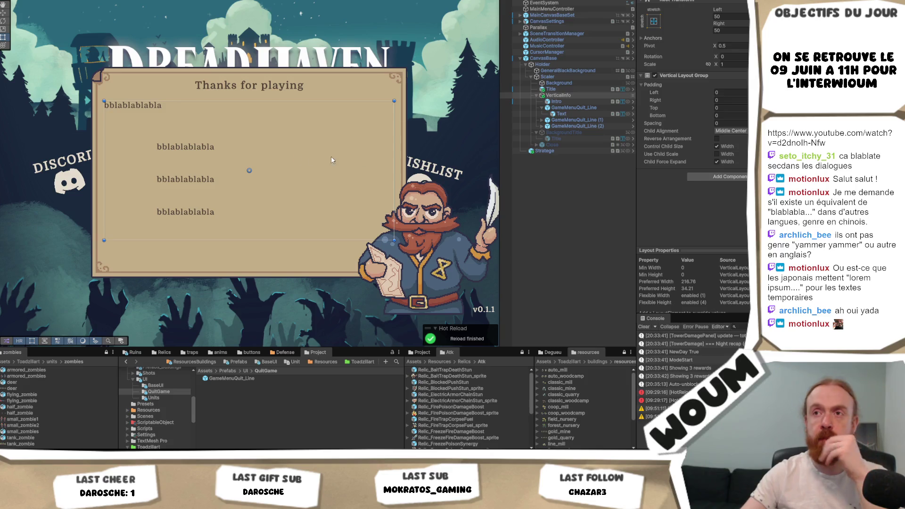
- Assign the Quit Game menu translation key to the first quit line's text
click(257, 262)
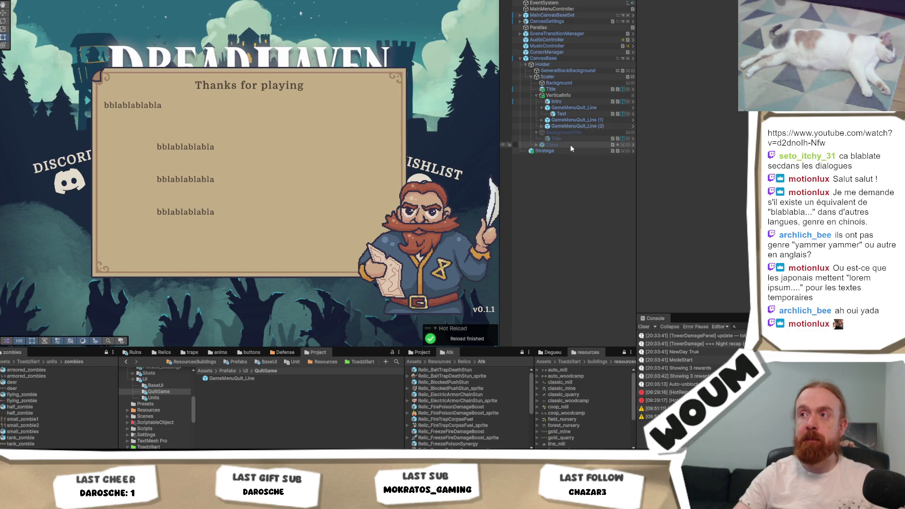
click(574, 101)
click(575, 114)
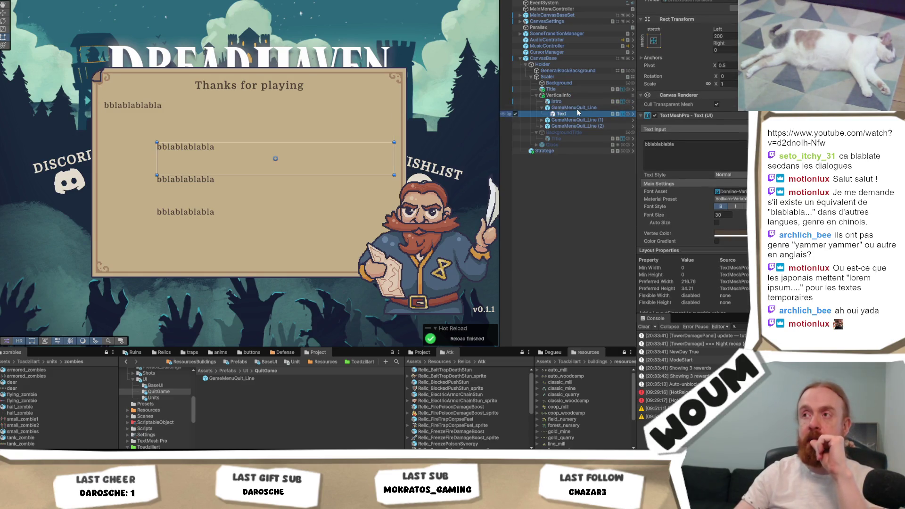
scroll(693, 165, down, 10)
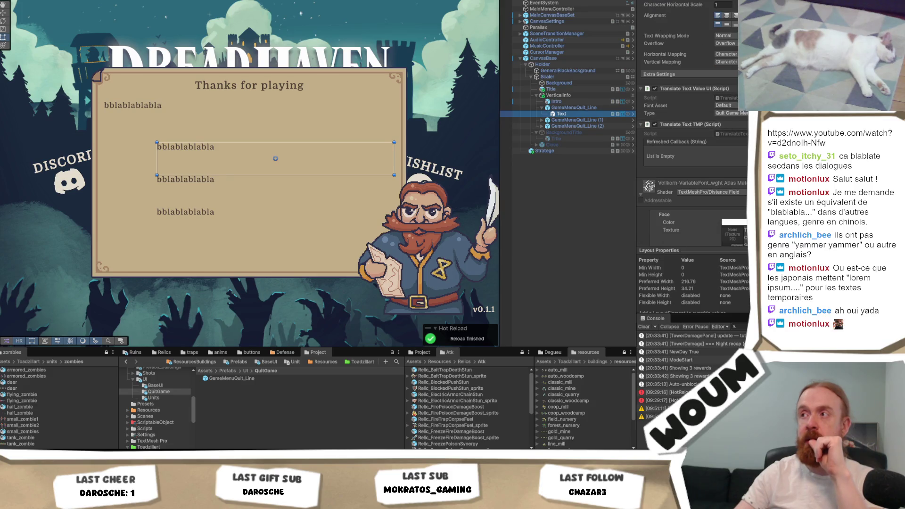
click(730, 113)
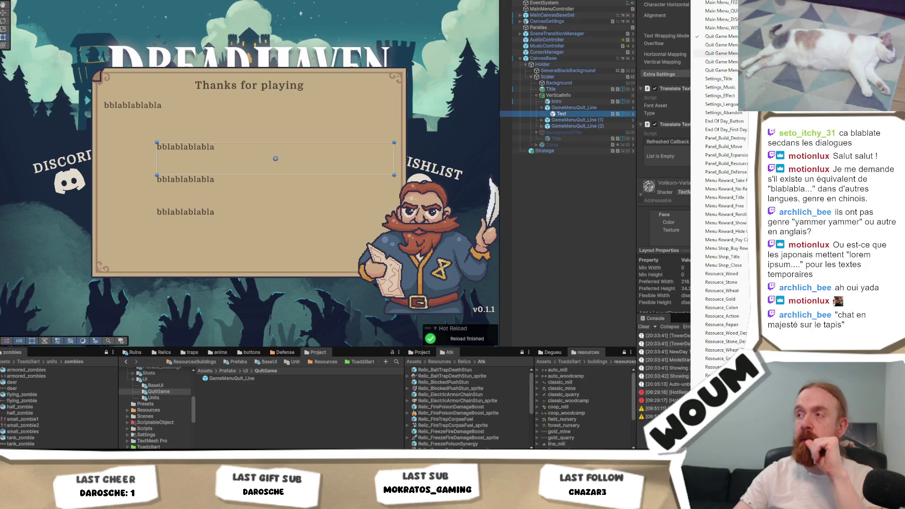
click(721, 54)
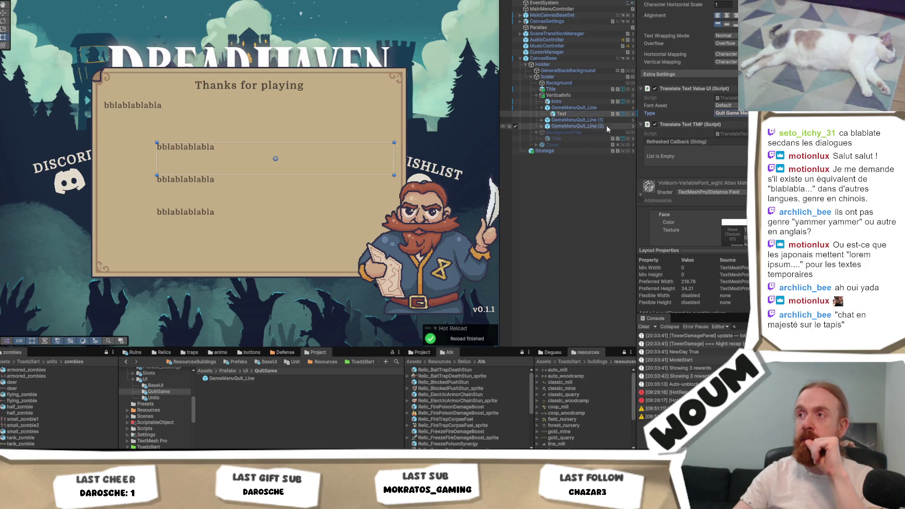
- Give the remaining GameMenuQuit_Line texts the Quit Game menu translation key too
click(543, 120)
click(547, 133)
click(542, 133)
click(562, 126)
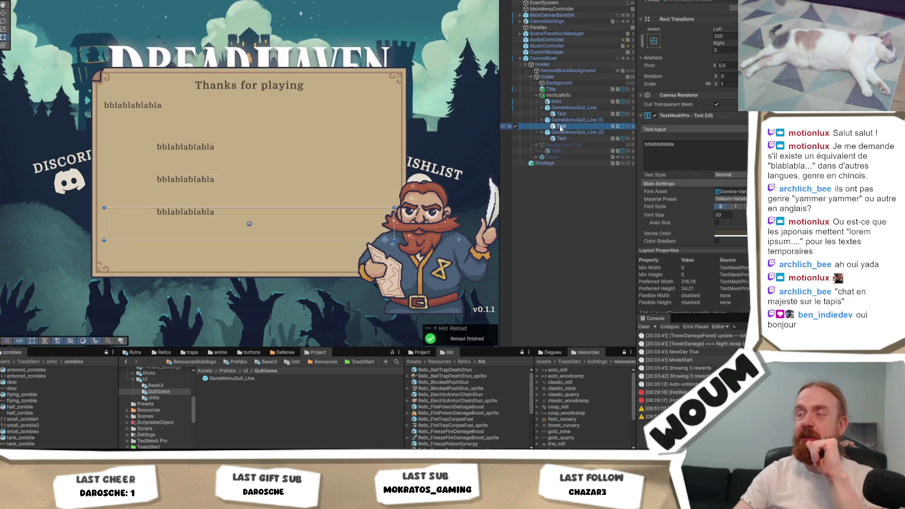
click(587, 121)
click(578, 126)
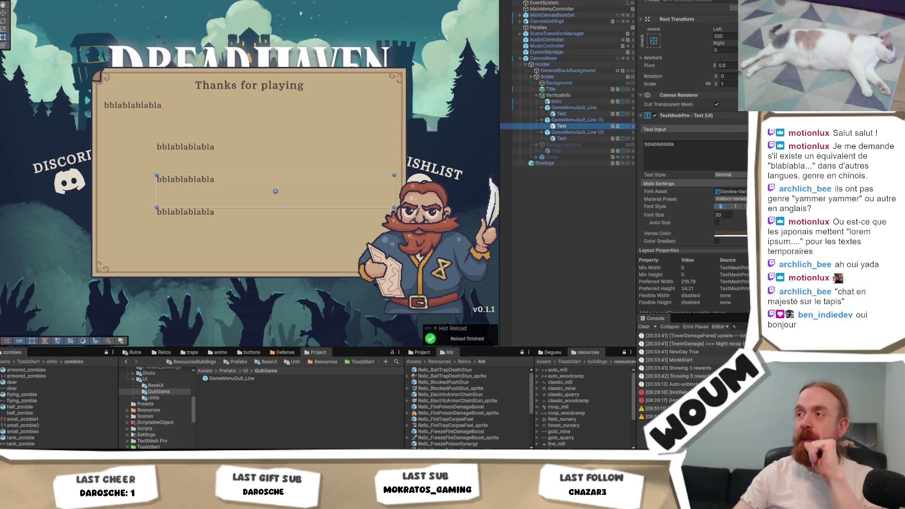
click(731, 196)
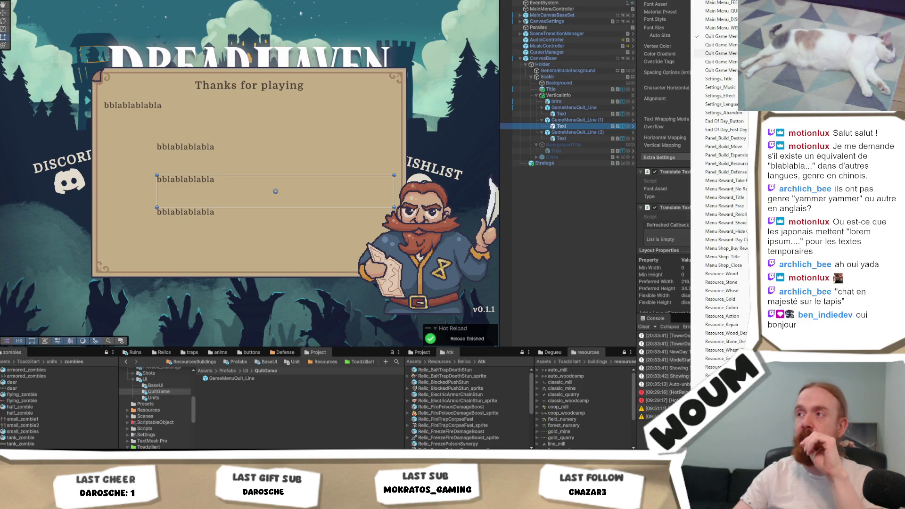
click(721, 62)
click(569, 139)
click(731, 196)
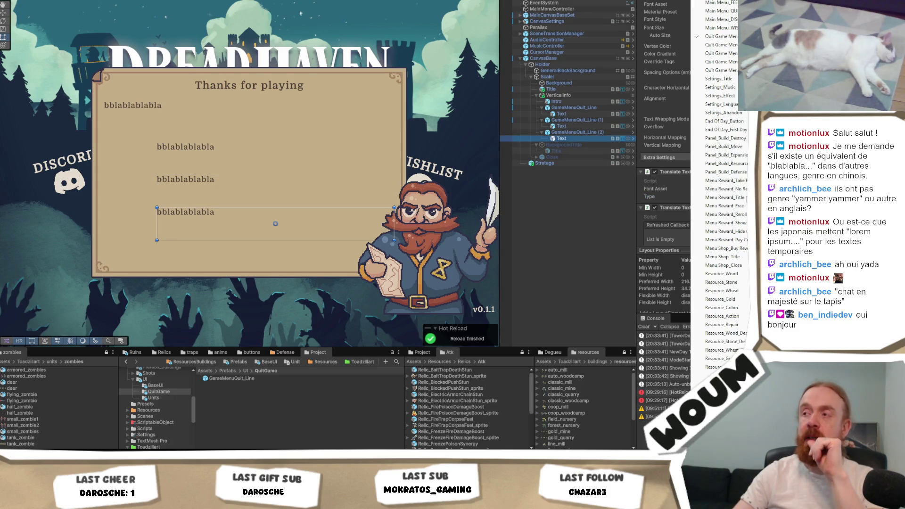
click(708, 71)
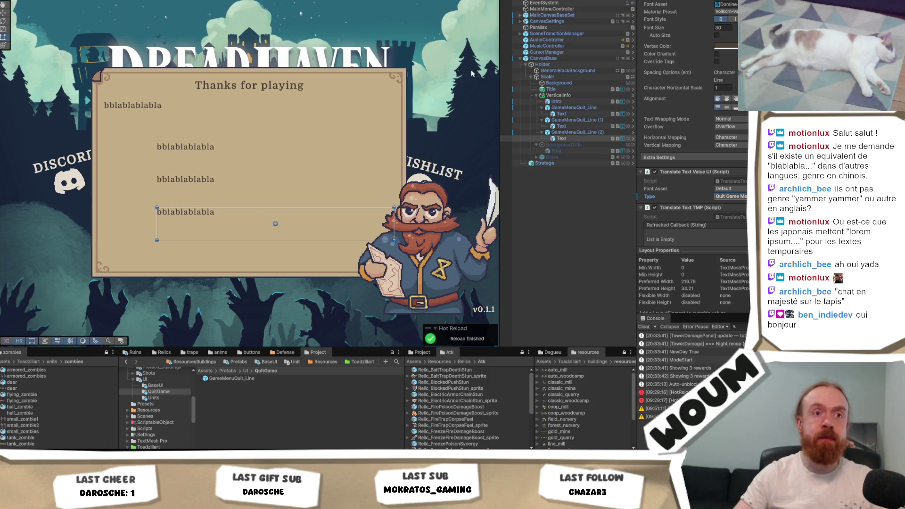
click(580, 121)
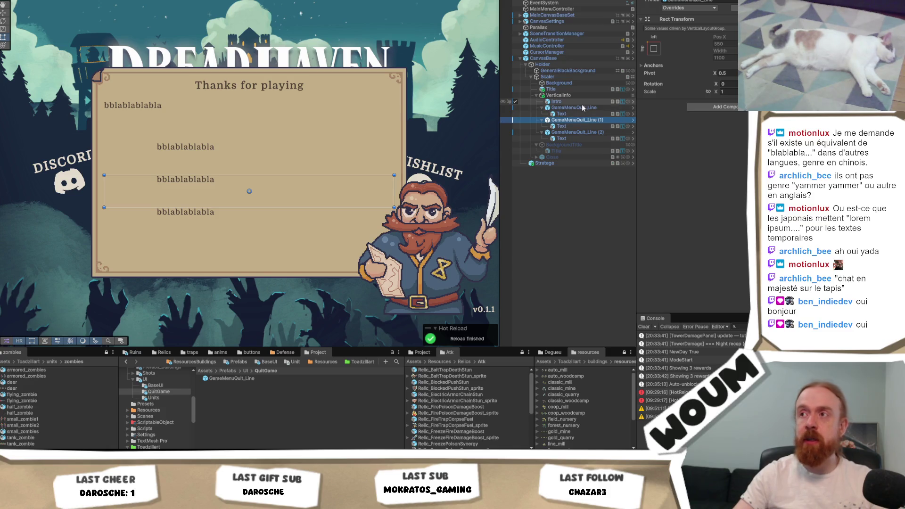
click(581, 108)
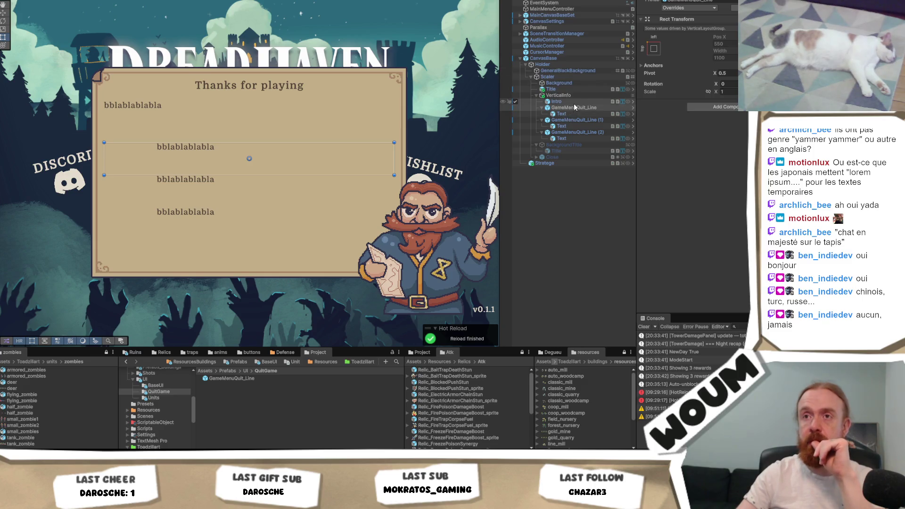
click(518, 36)
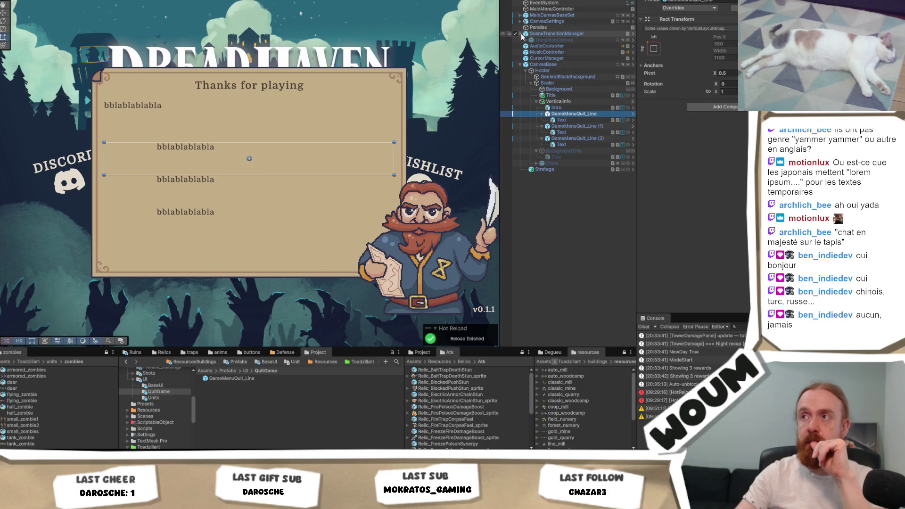
- Select the main menu's Wishlist button under MainCanvasBaseSet > HolderWishlist
click(520, 16)
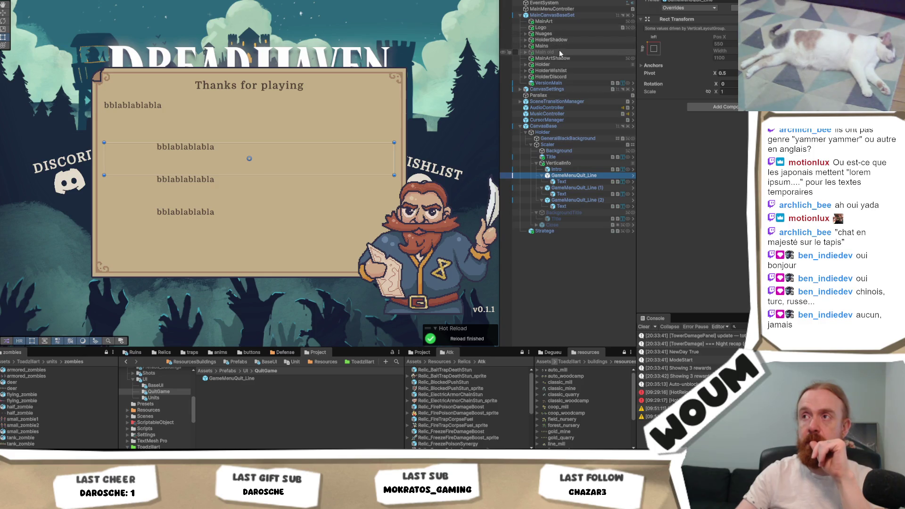
click(526, 71)
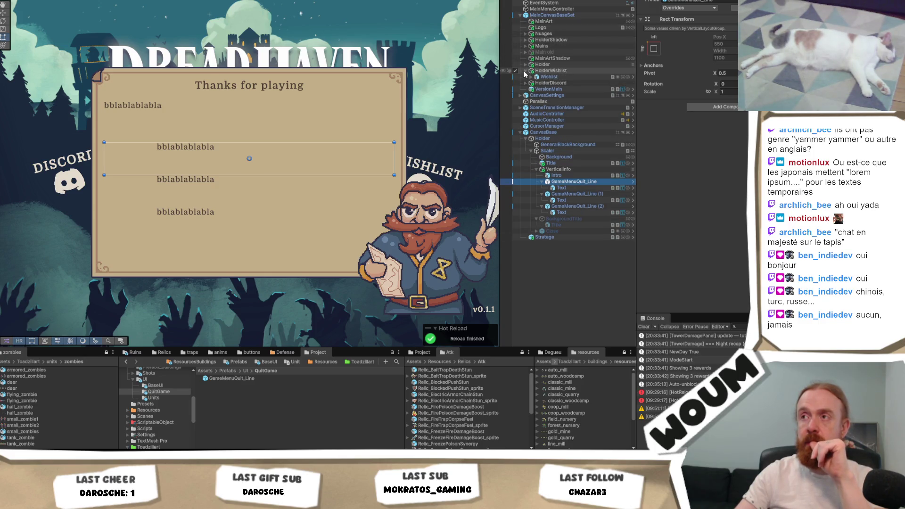
click(547, 78)
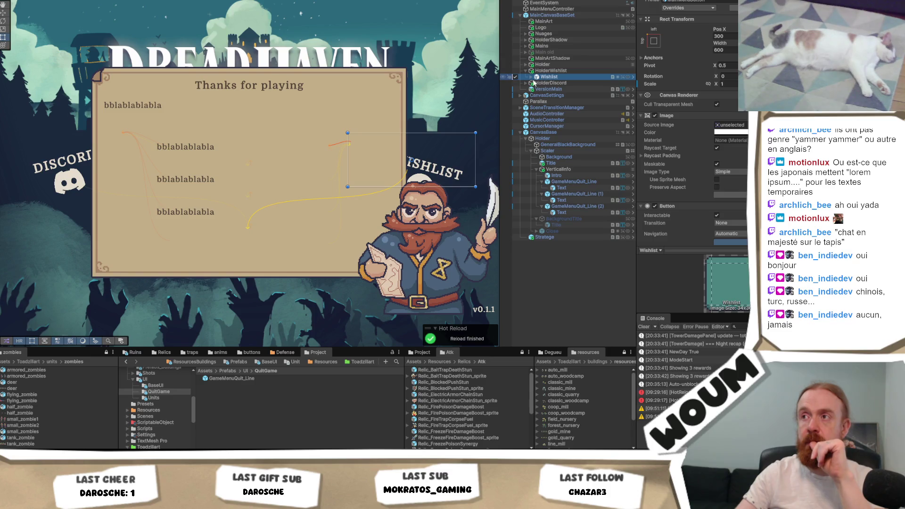
click(532, 77)
click(537, 84)
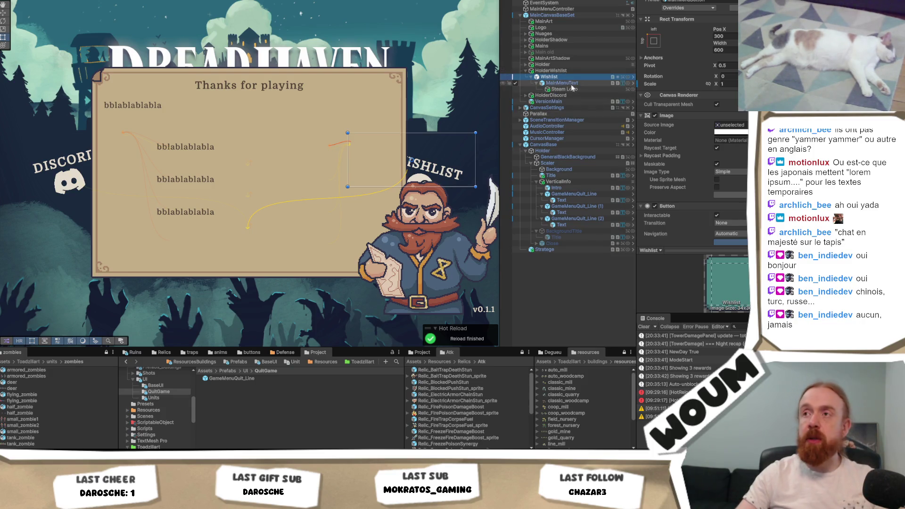
- Paste the Wishlist copy into the first GameMenuQuit_Line, nested beside its Text
click(574, 195)
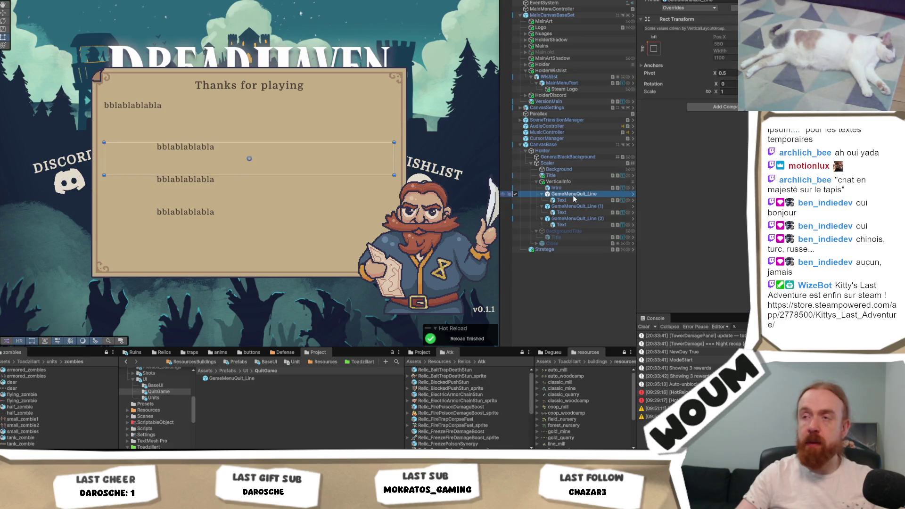
key(ctrl+v)
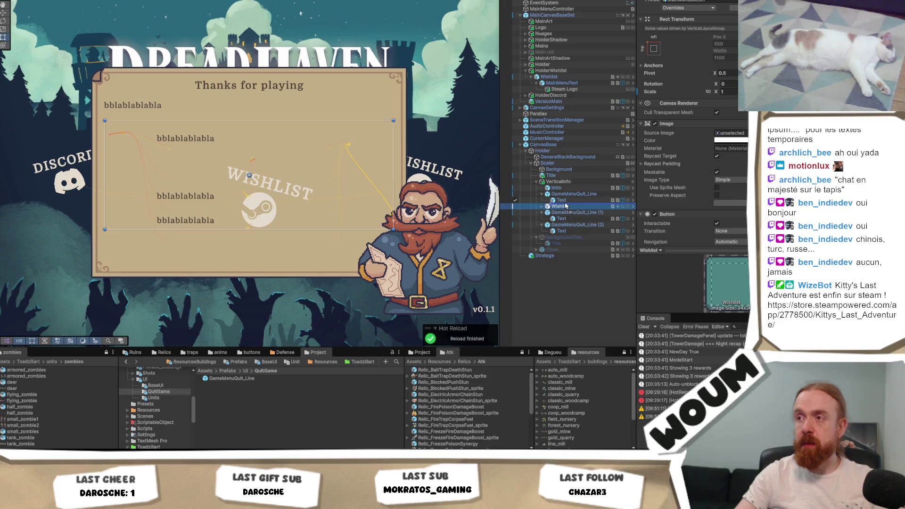
drag(566, 206, 566, 204)
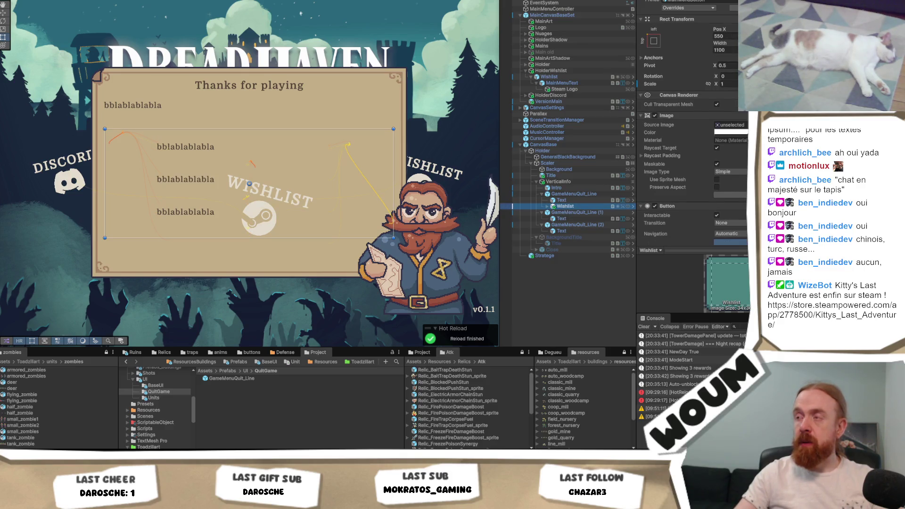
click(562, 200)
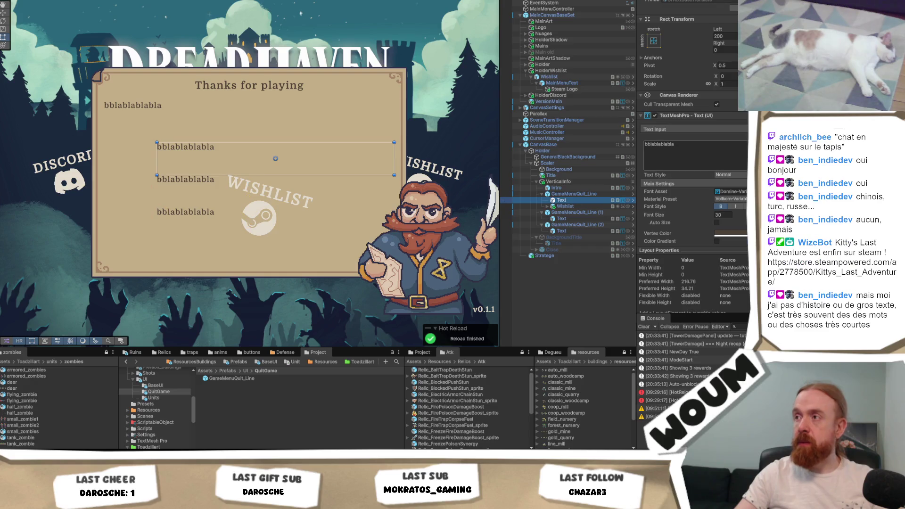
click(730, 234)
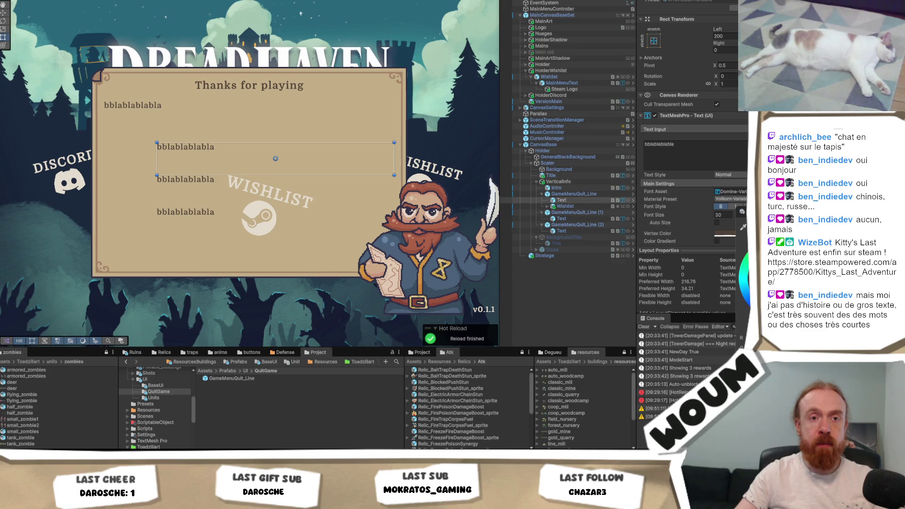
double_click(660, 144)
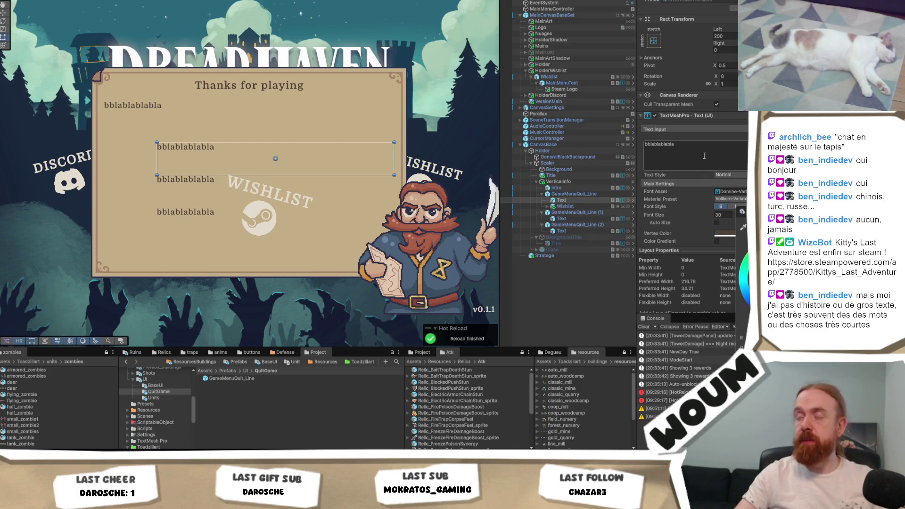
click(571, 206)
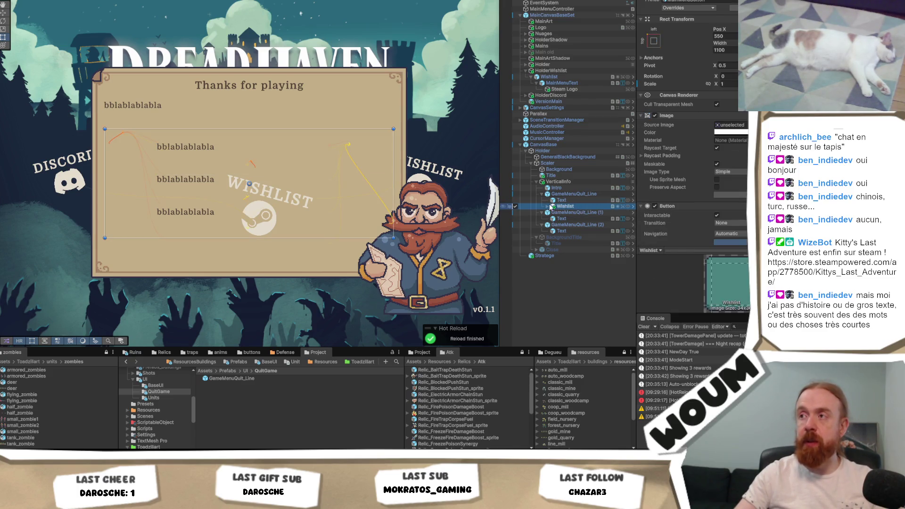
- Colour the copied WISHLIST label and Steam Logo dark brown
click(548, 206)
click(578, 212)
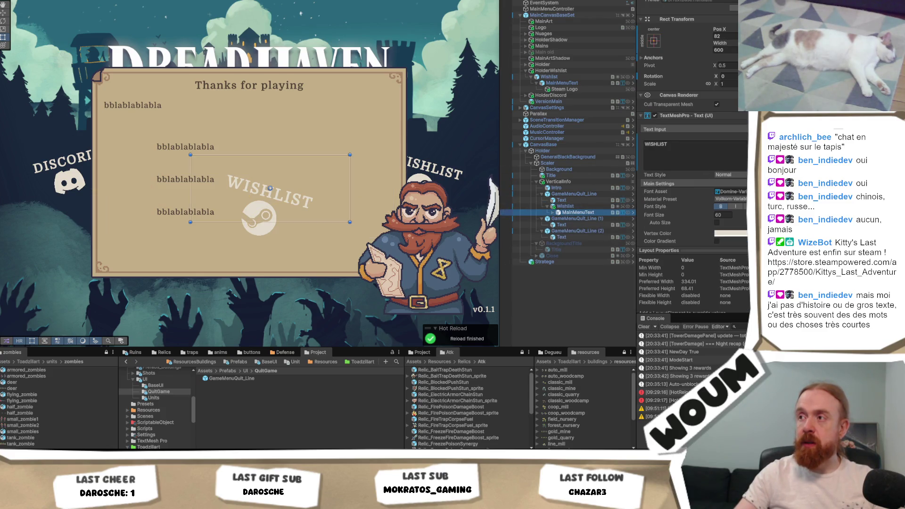
click(736, 233)
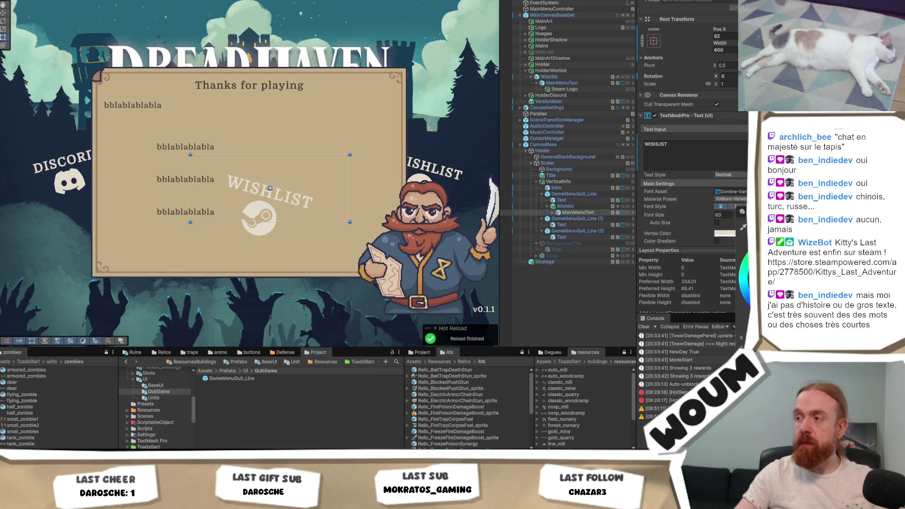
click(578, 213)
key(ctrl+shift+v)
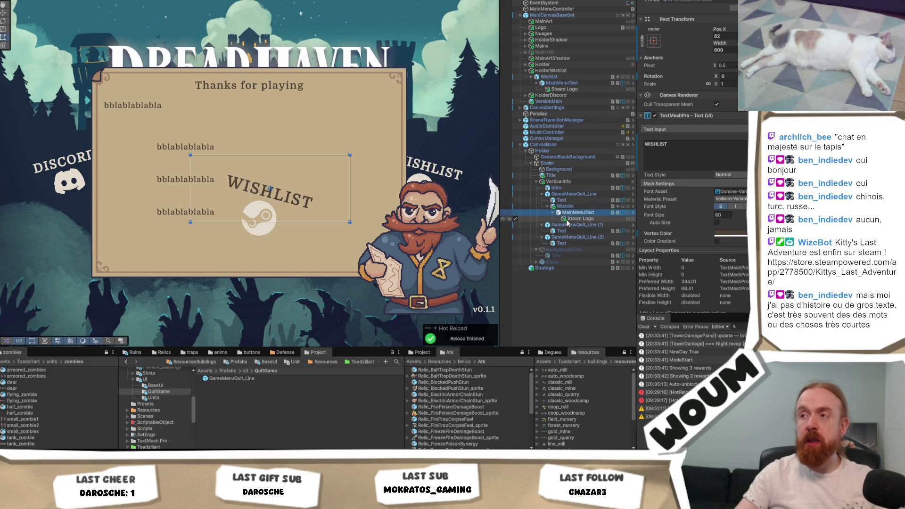
click(573, 219)
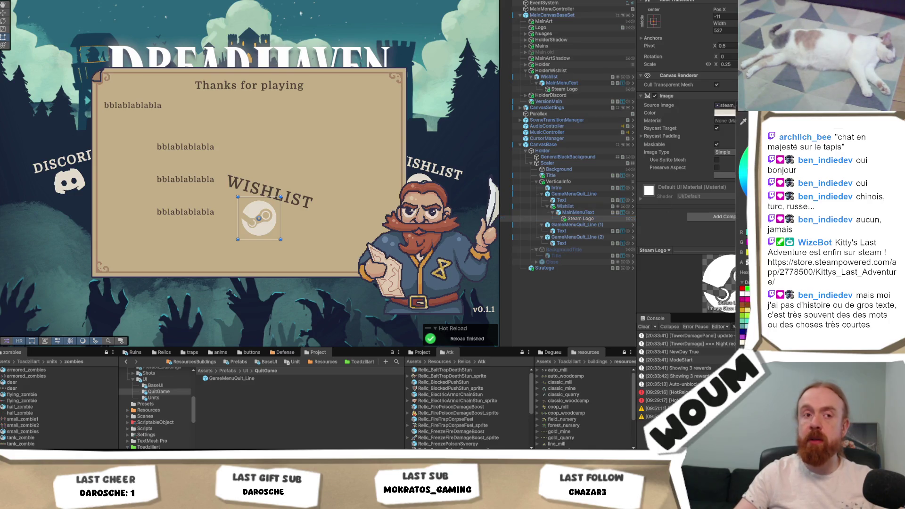
key(ctrl+shift+v)
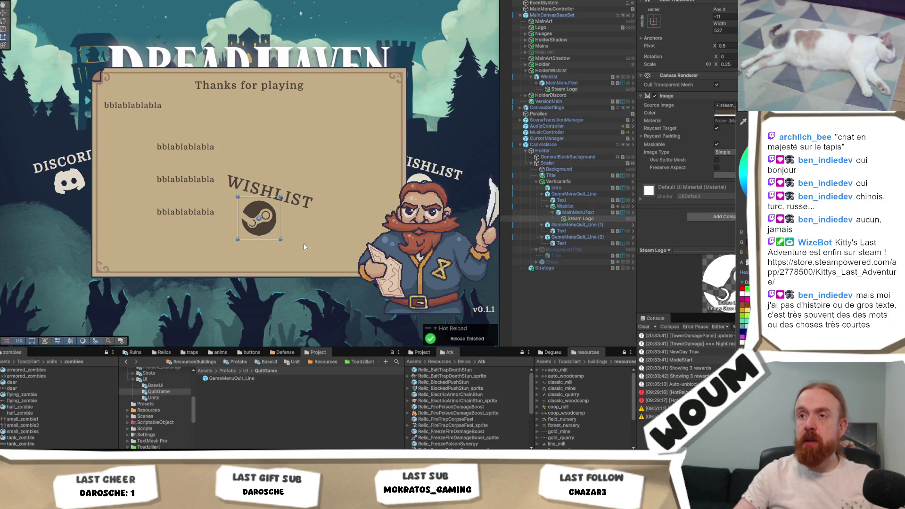
- Clear the WISHLIST label's text so only the Steam logo remains
click(587, 212)
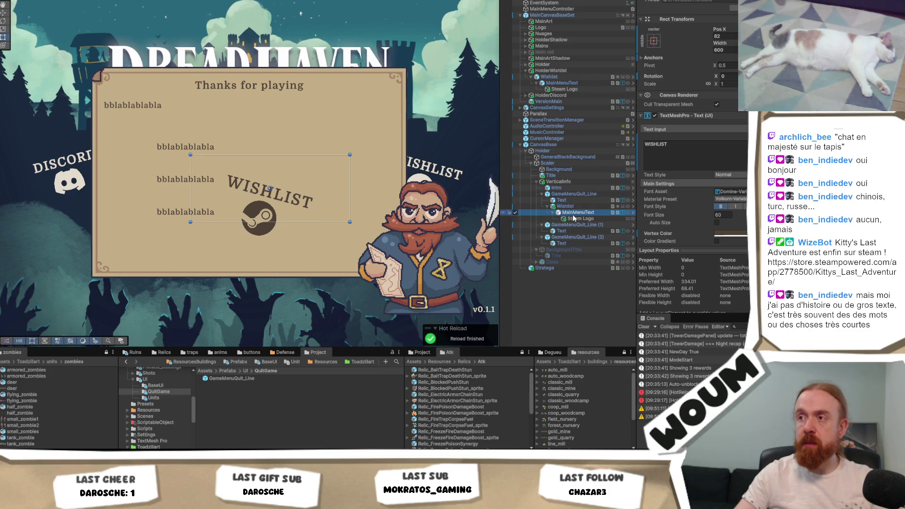
click(577, 220)
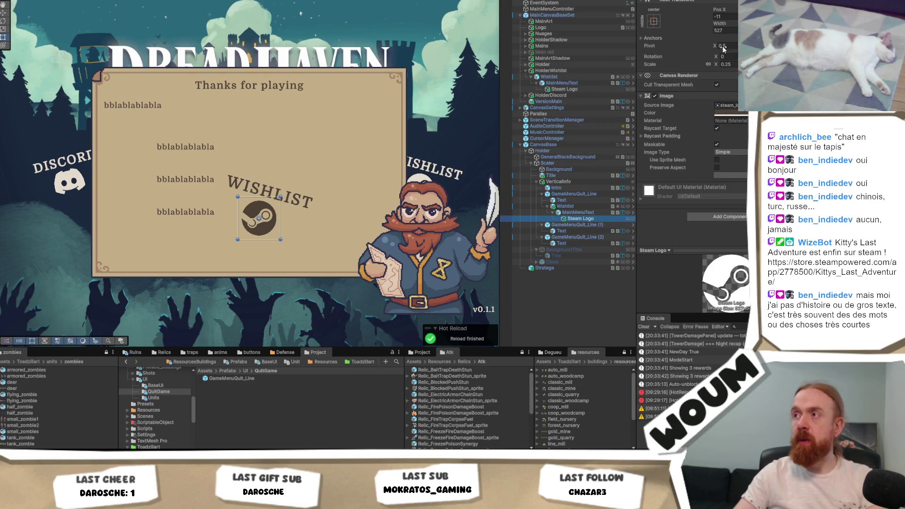
key(Up)
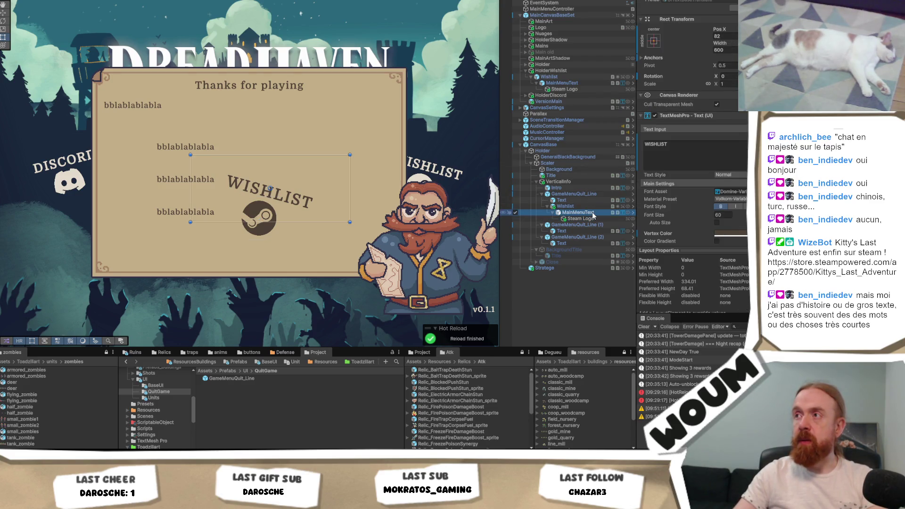
key(Up)
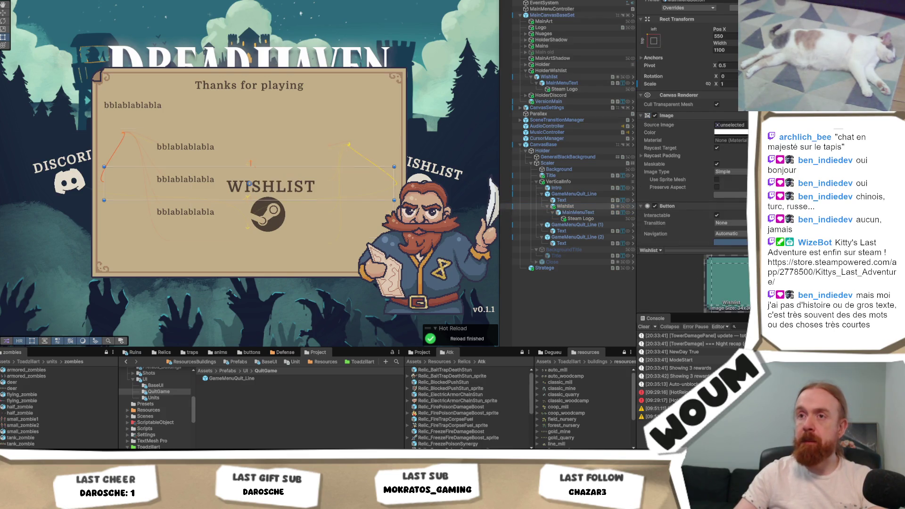
click(578, 213)
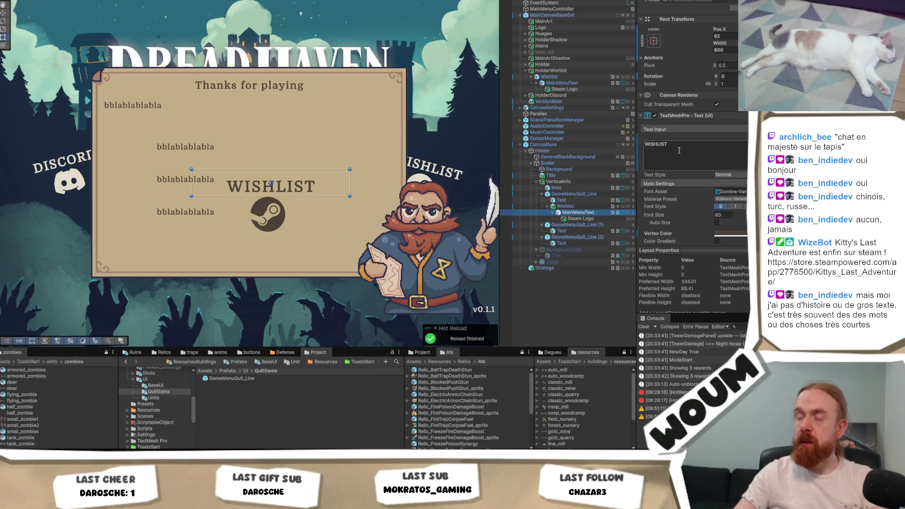
scroll(715, 169, down, 10)
click(739, 137)
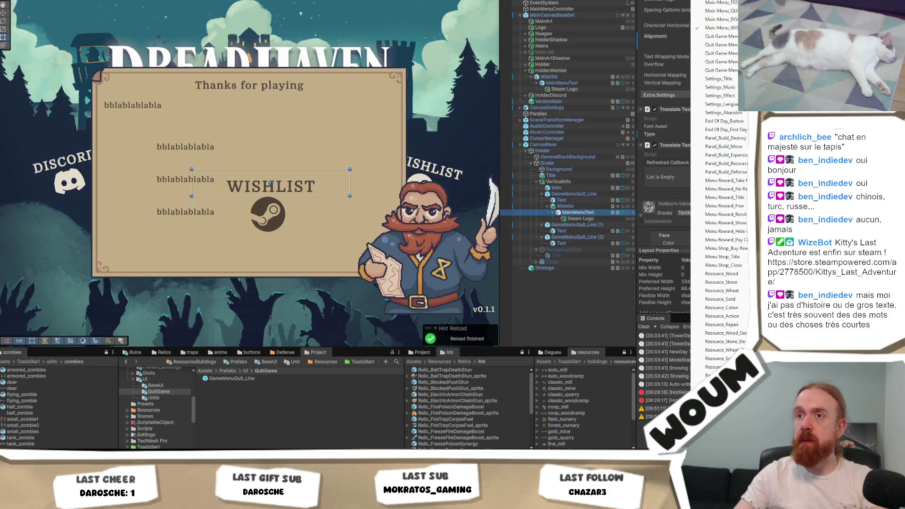
click(718, 145)
scroll(719, 146, up, 5)
click(679, 47)
key(ctrl+a)
key(BackSpace)
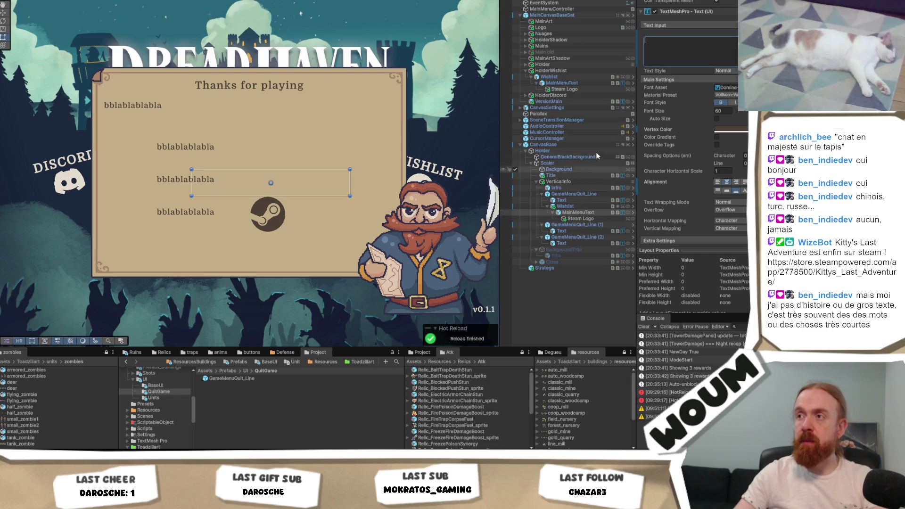
- Set the Steam logo's Pos X to 0 and shrink Wishlist to logo width, anchored middle-centre
click(584, 218)
text(0)
key(Tab)
text(0)
key(Return)
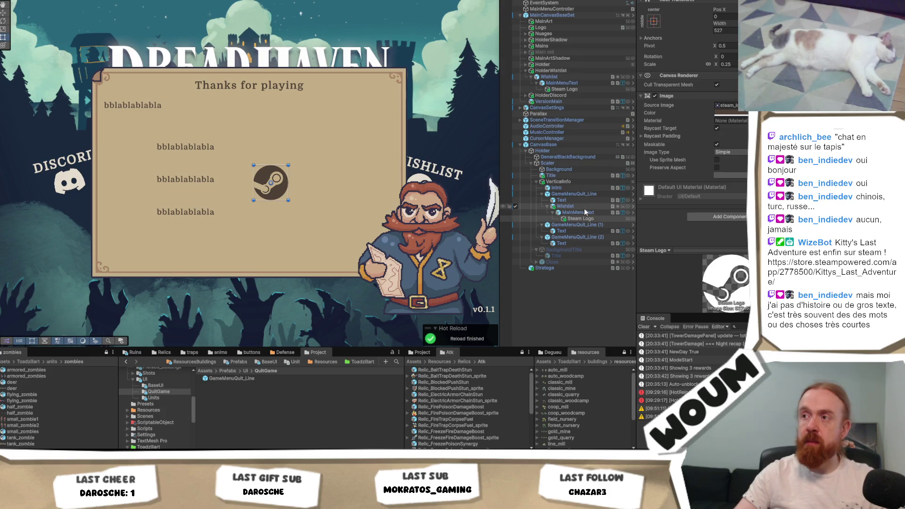
click(581, 206)
drag(392, 184, 132, 177)
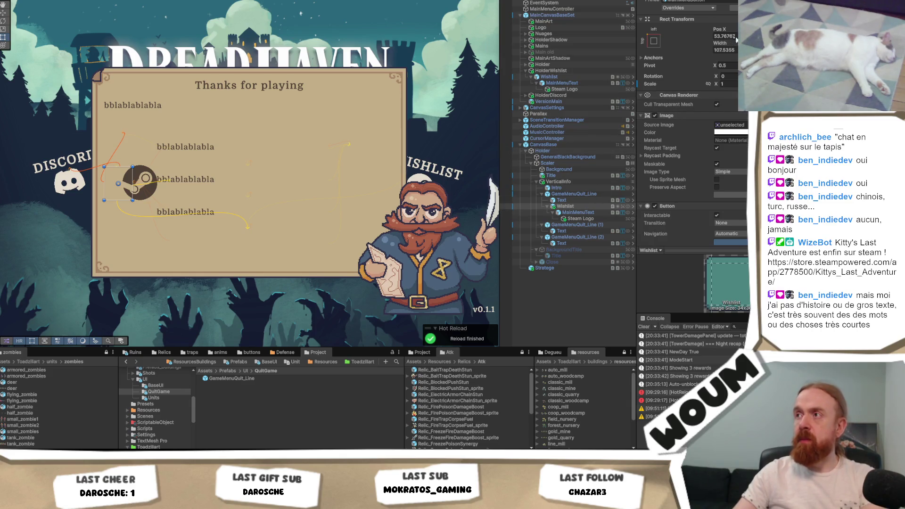
click(654, 41)
key(alt)
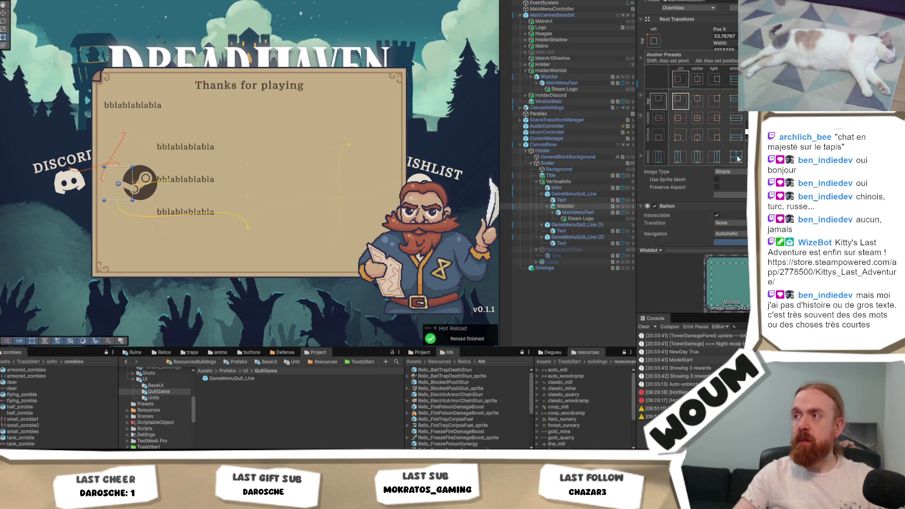
key(shift)
alt+click(697, 123)
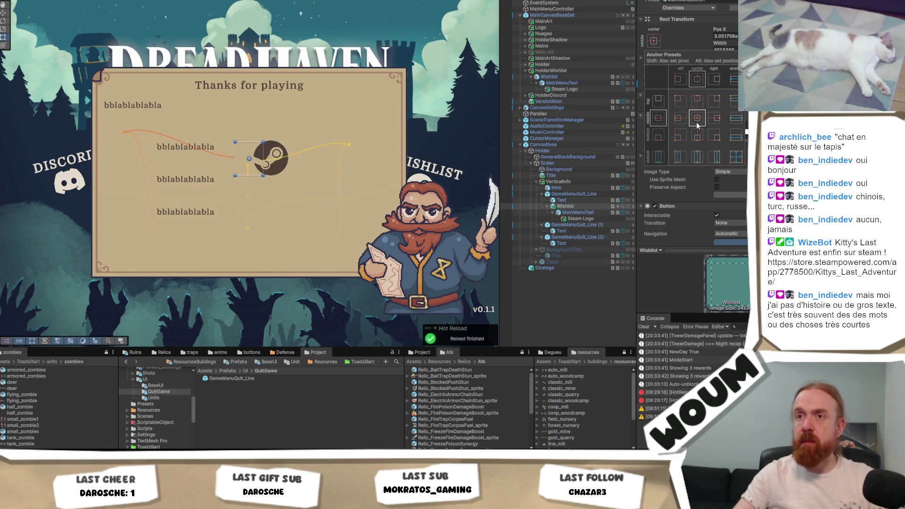
- Set the label's Pos X to 0 and stretch it to fill its parent
click(584, 214)
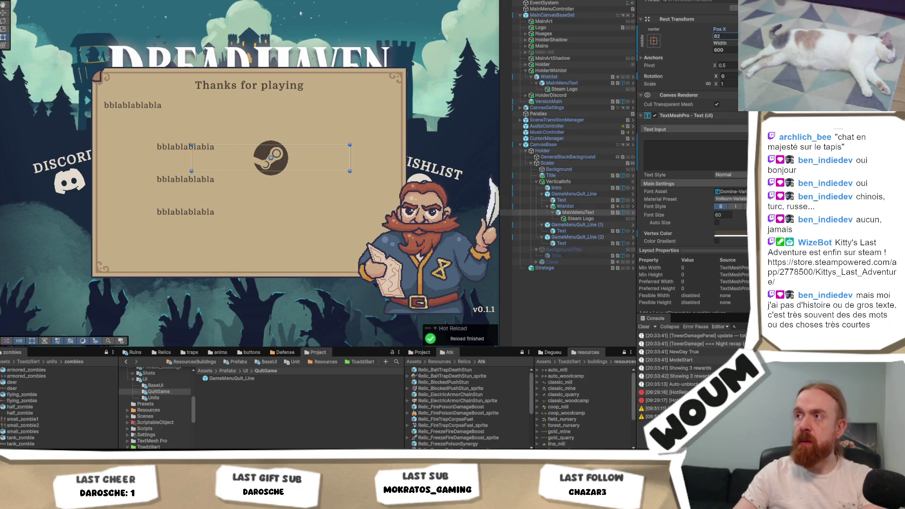
text(0)
key(Return)
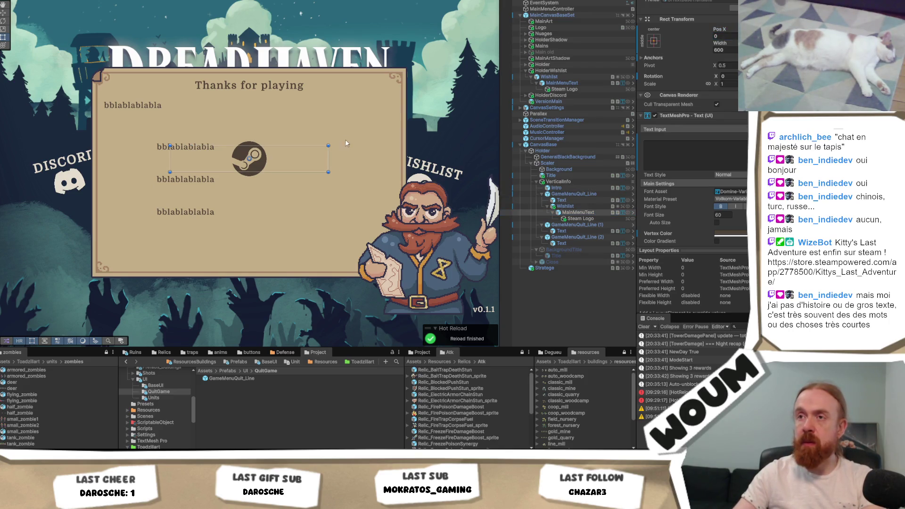
click(654, 41)
alt+click(736, 157)
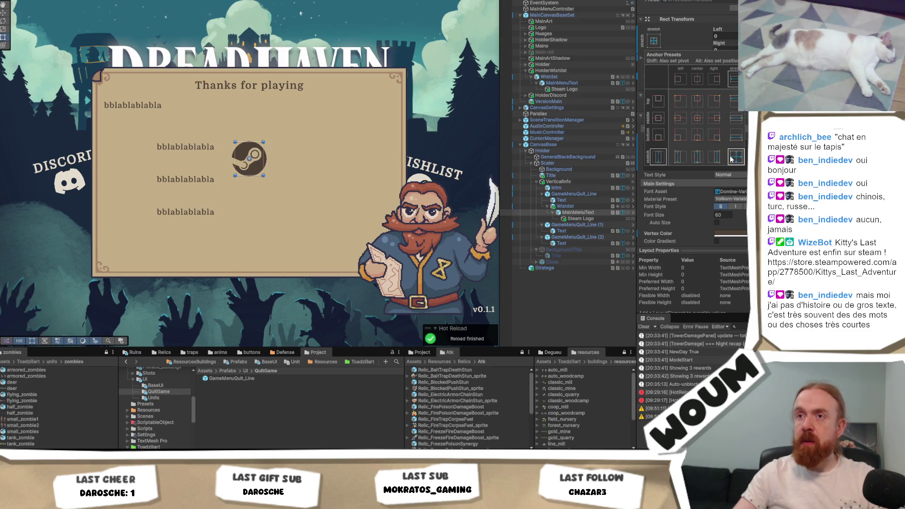
- Move the Wishlist logo left of the first line and give it stretch anchor presets
click(563, 206)
key(w)
drag(267, 158, 144, 148)
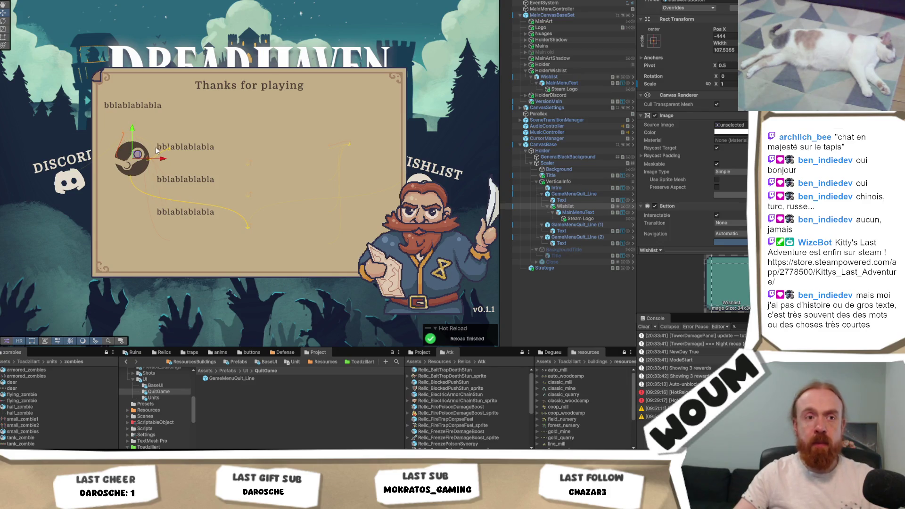
click(656, 42)
key(alt)
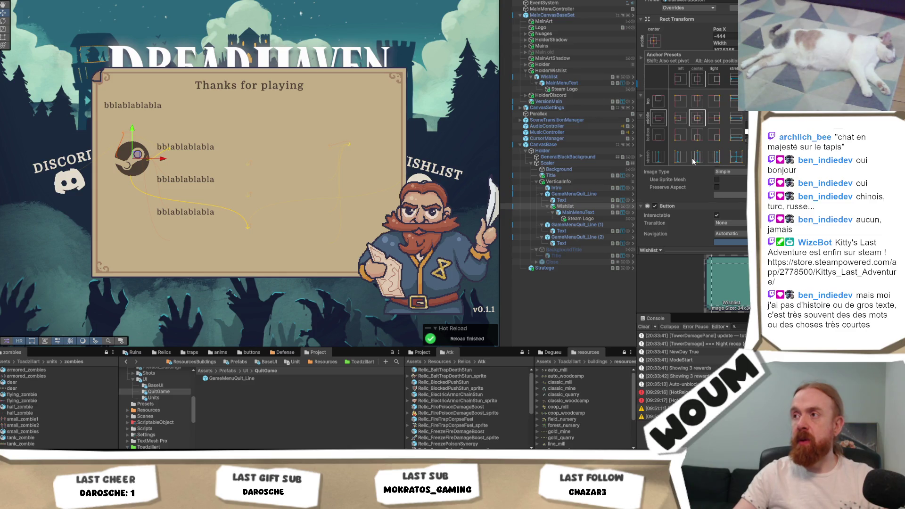
alt+click(697, 160)
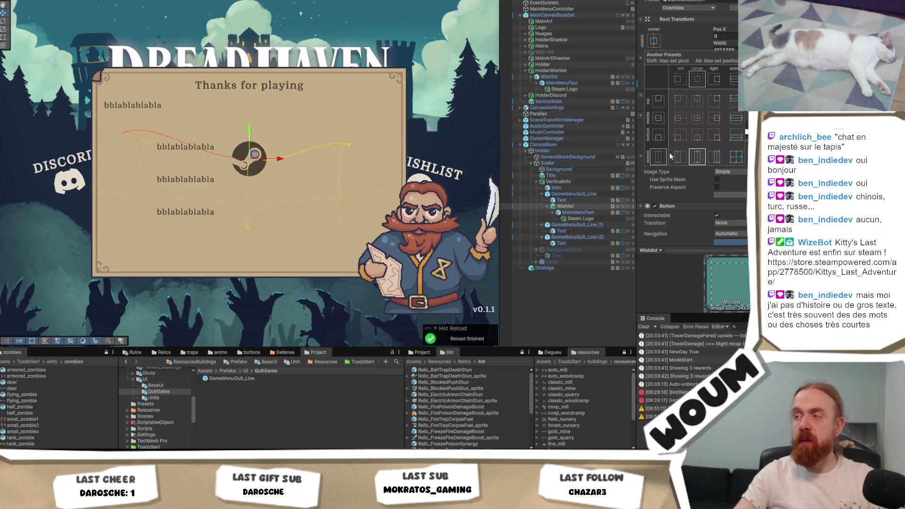
alt+click(738, 156)
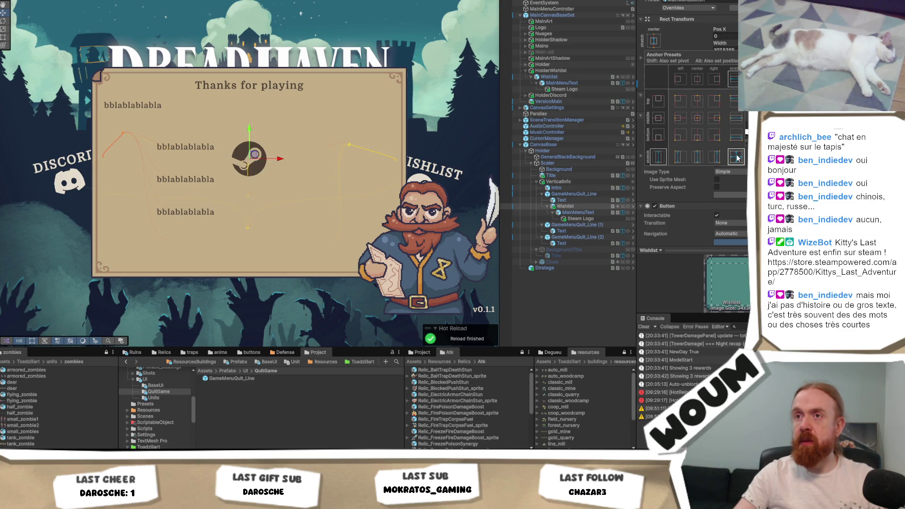
click(570, 203)
click(570, 207)
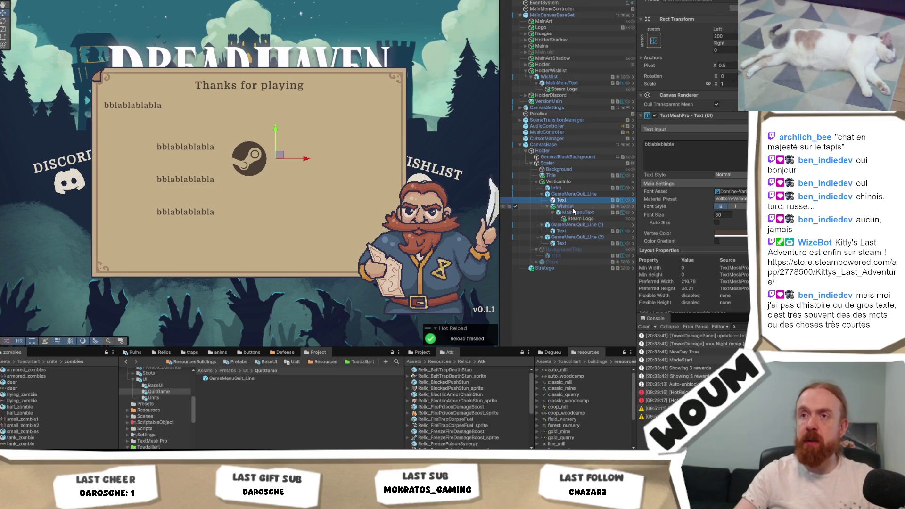
key(ctrl+z)
key(ctrl+y)
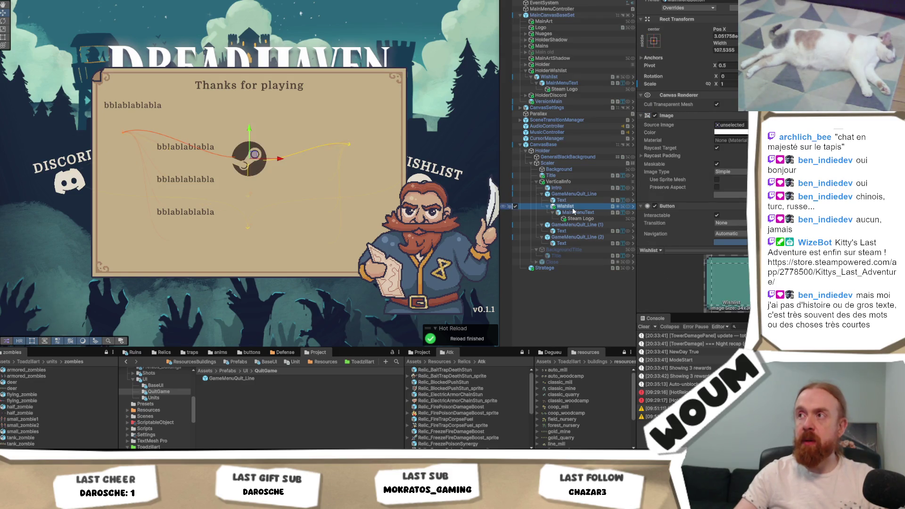
click(585, 218)
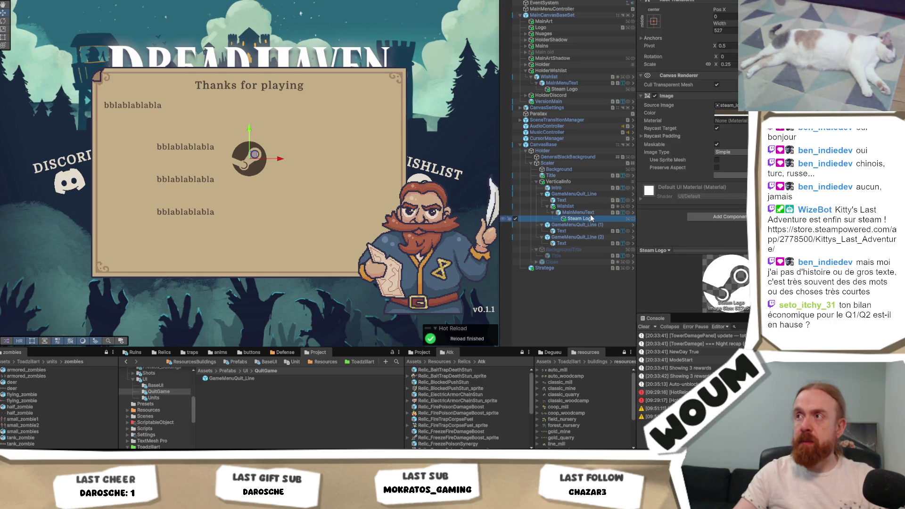
click(733, 30)
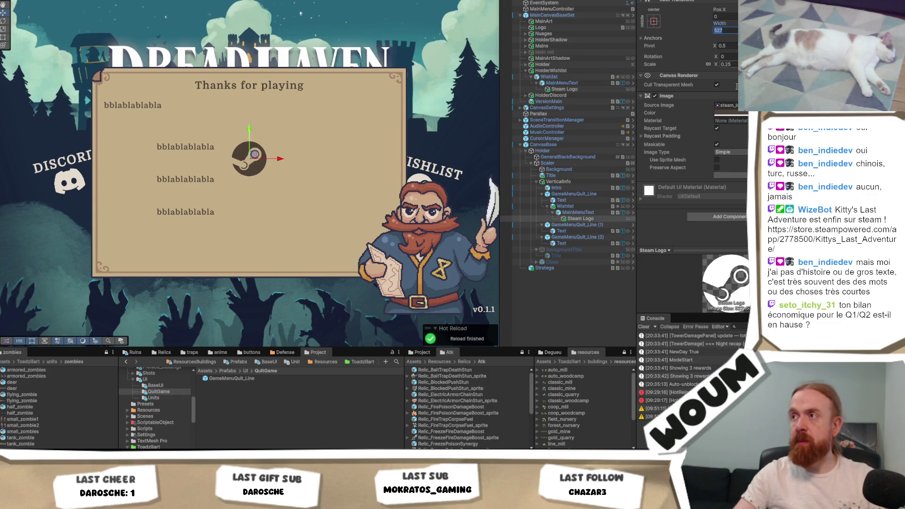
- Scale the Steam logo to 0.18 and move it to the first line's start
click(733, 64)
text(0)
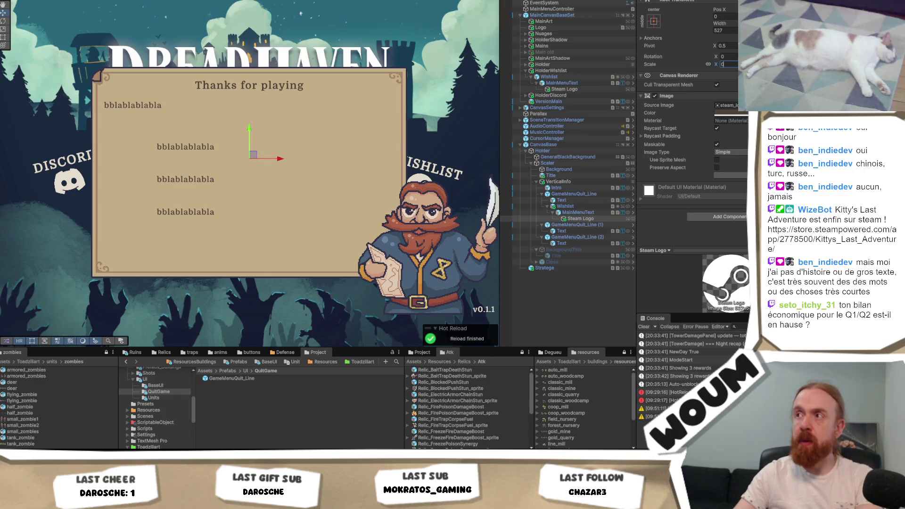
text(.1)
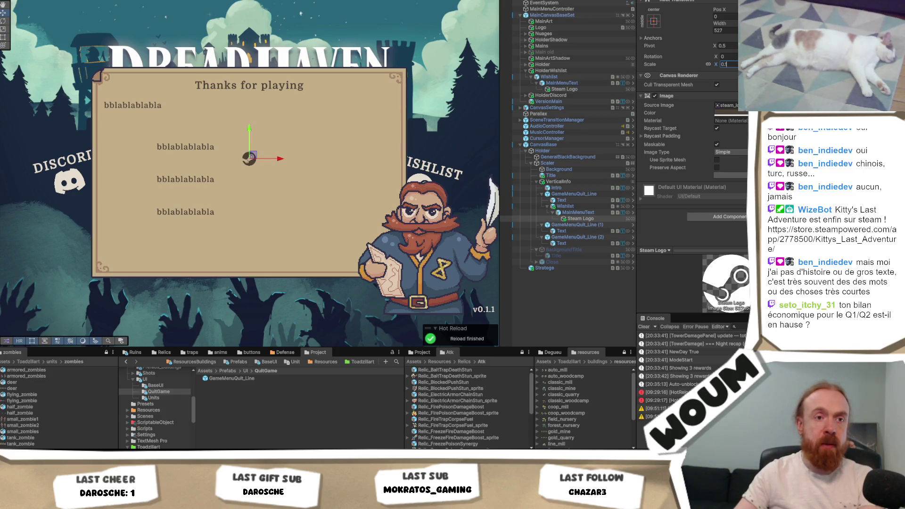
text(5)
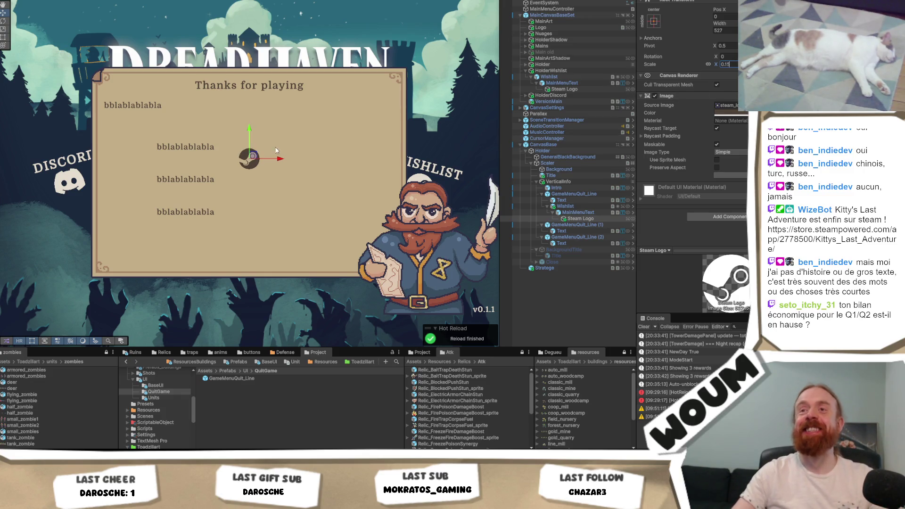
key(BackSpace)
text(8)
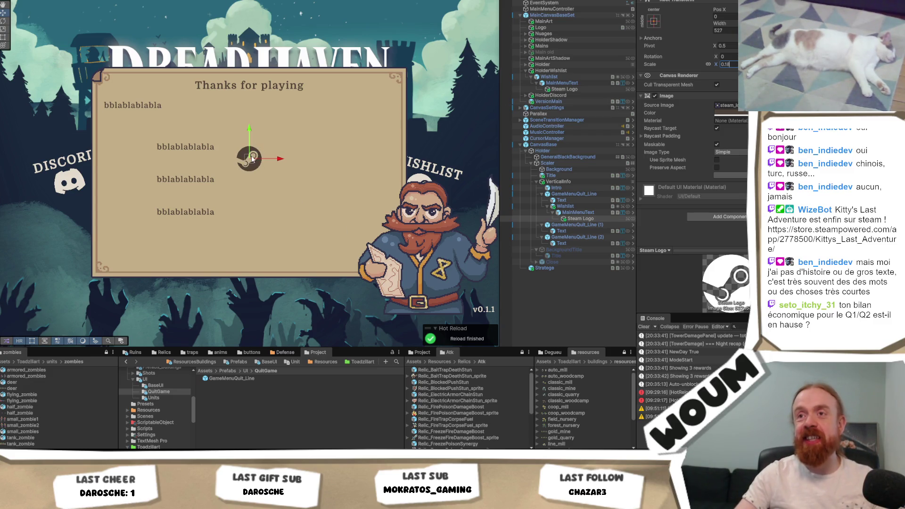
drag(285, 163, 154, 177)
- Anchor the Wishlist button to its line's middle-left
click(576, 194)
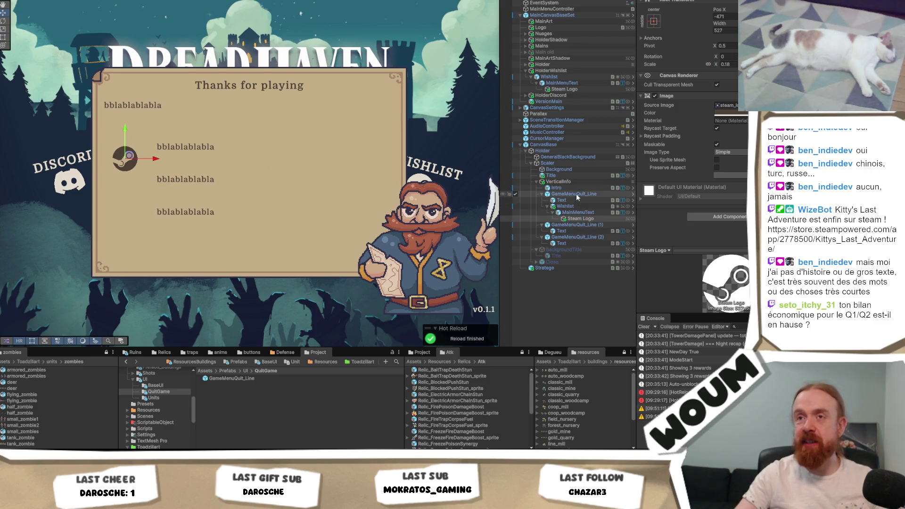
click(576, 201)
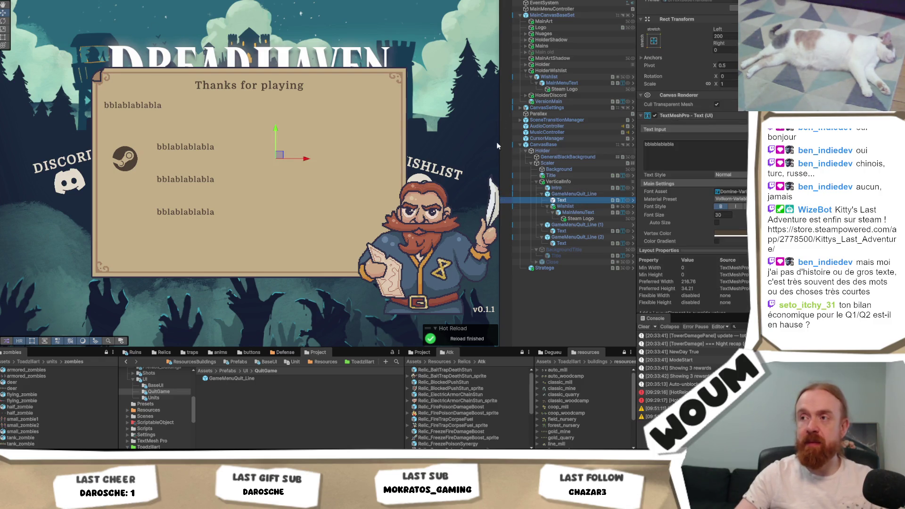
click(566, 207)
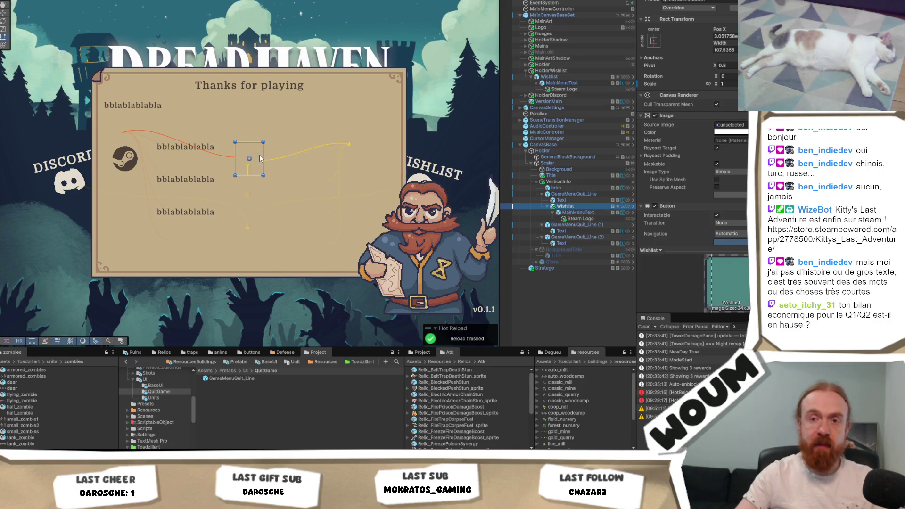
click(654, 41)
alt+click(679, 123)
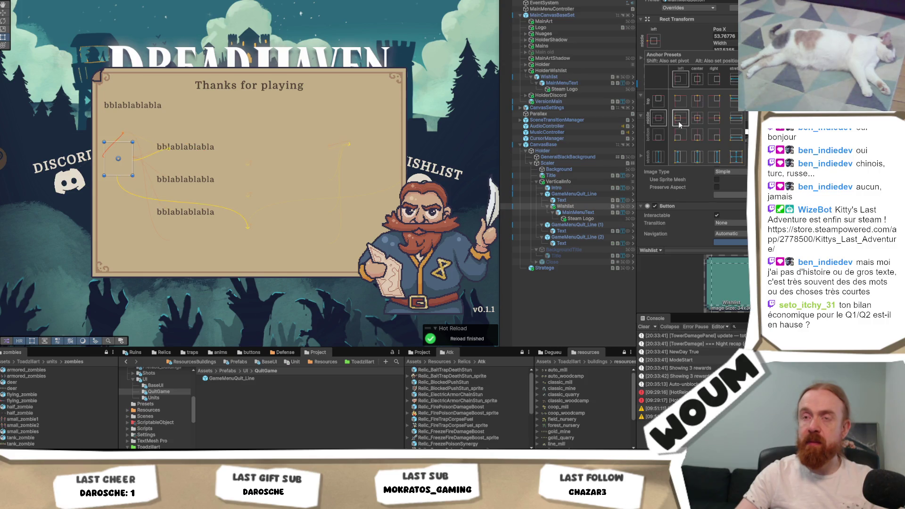
- Undo an accidental Intro reorder and shift the Steam logo nearer the text
click(579, 212)
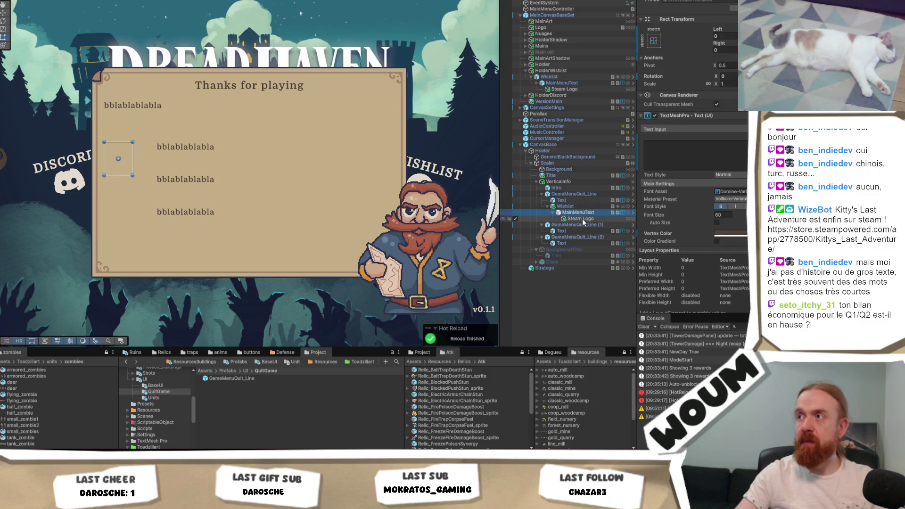
click(582, 219)
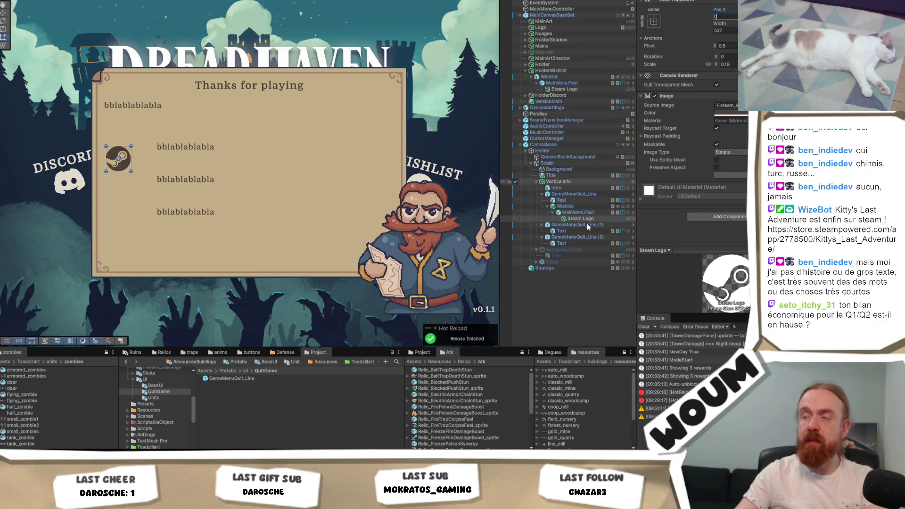
click(587, 206)
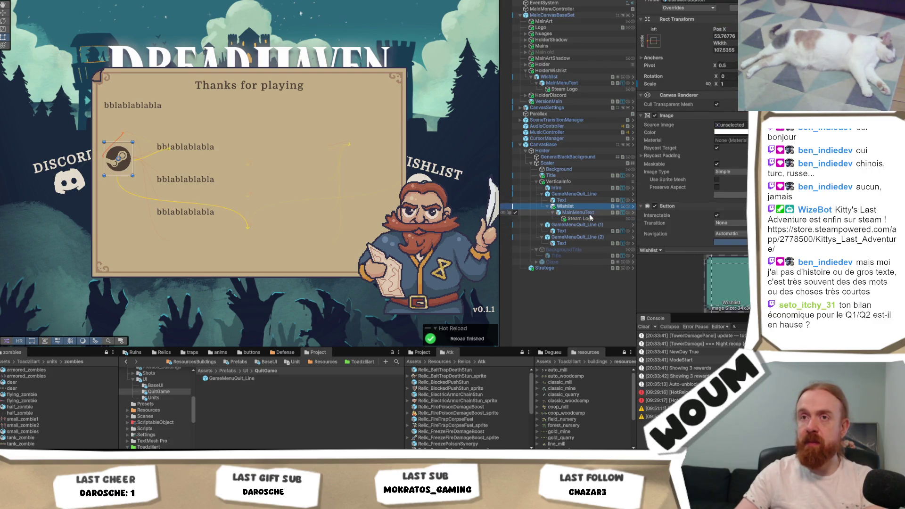
click(589, 214)
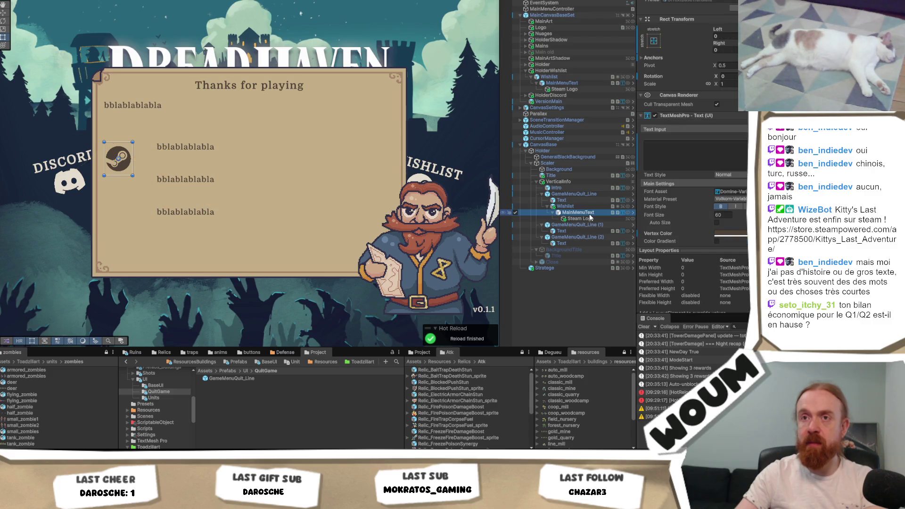
click(584, 206)
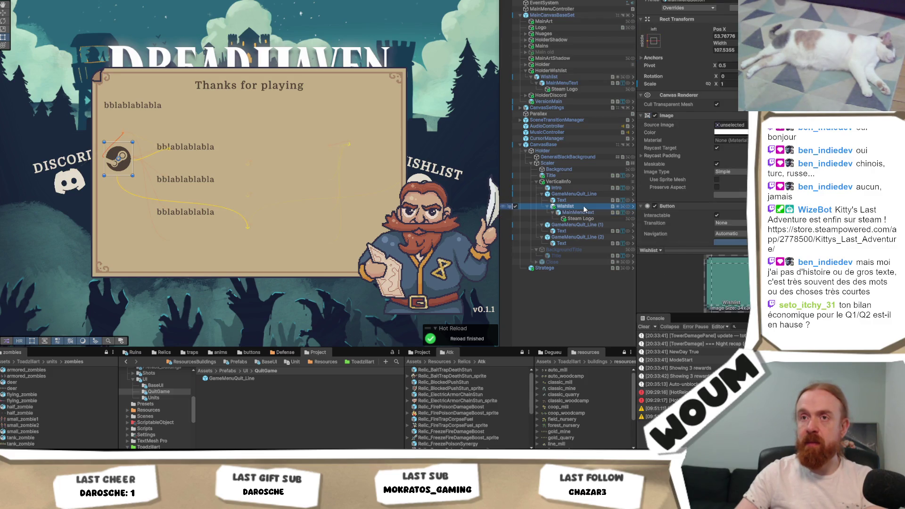
drag(556, 187, 559, 199)
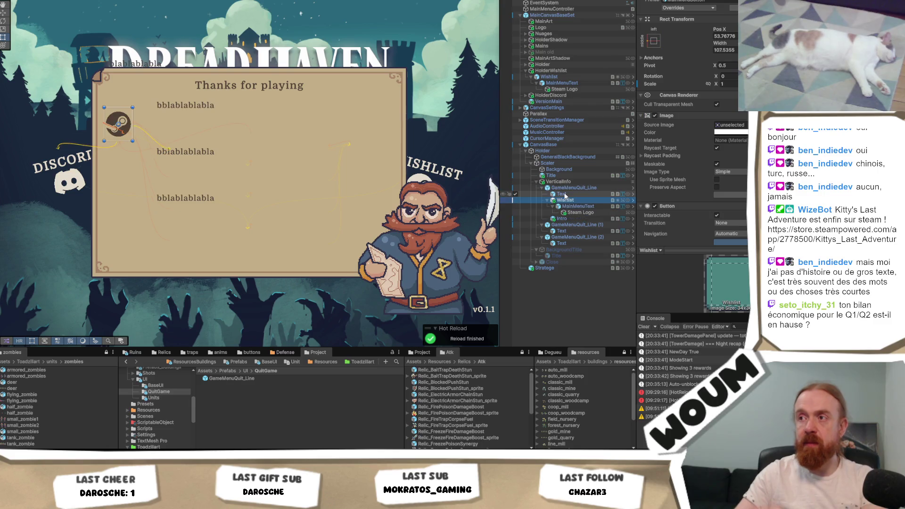
key(ctrl+z)
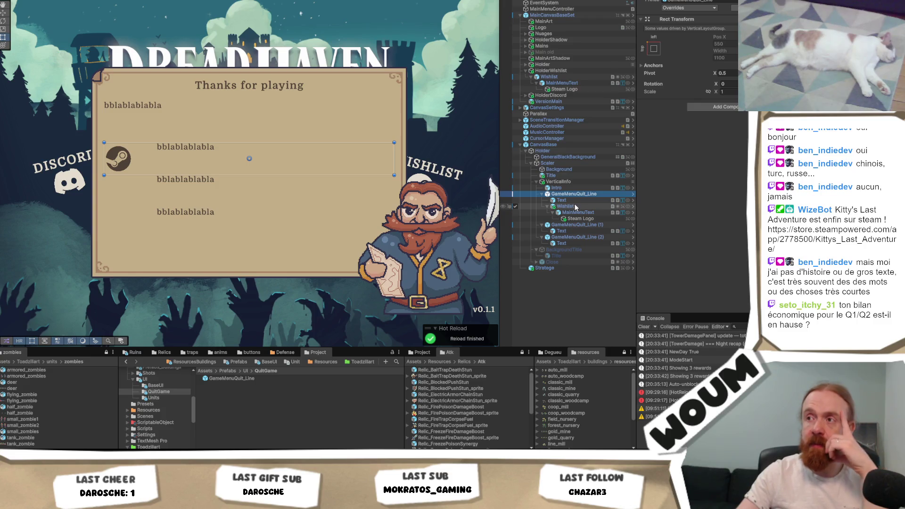
click(573, 201)
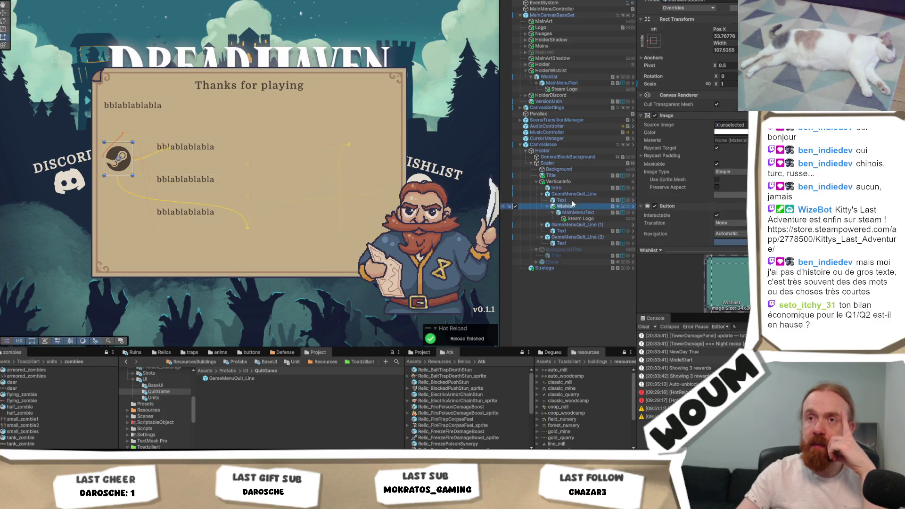
key(Up)
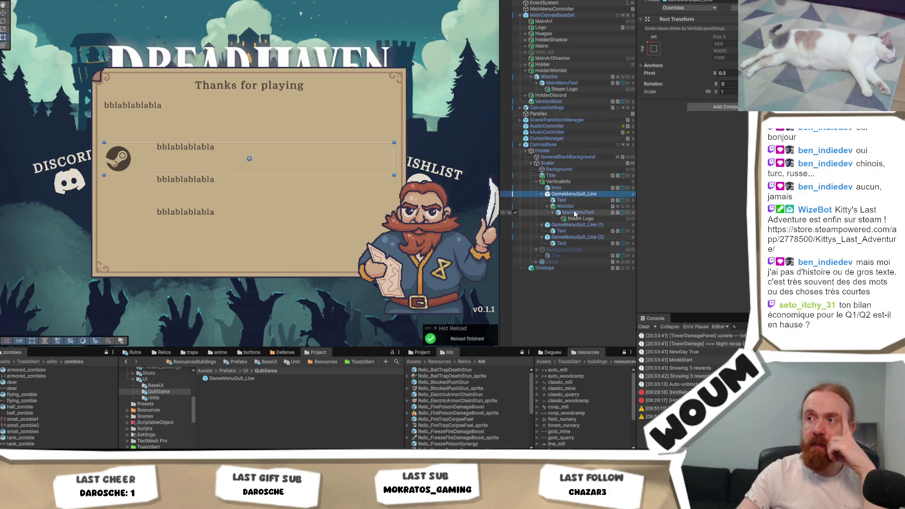
click(566, 206)
drag(124, 157, 136, 152)
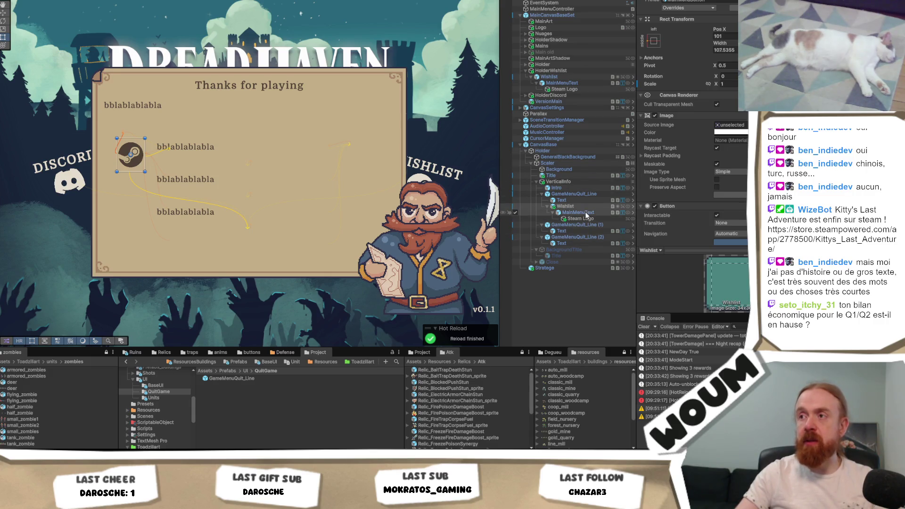
- Centre MainMenuText vertically and nudge the Steam logo down to align with the text
click(578, 212)
scroll(744, 225, down, 3)
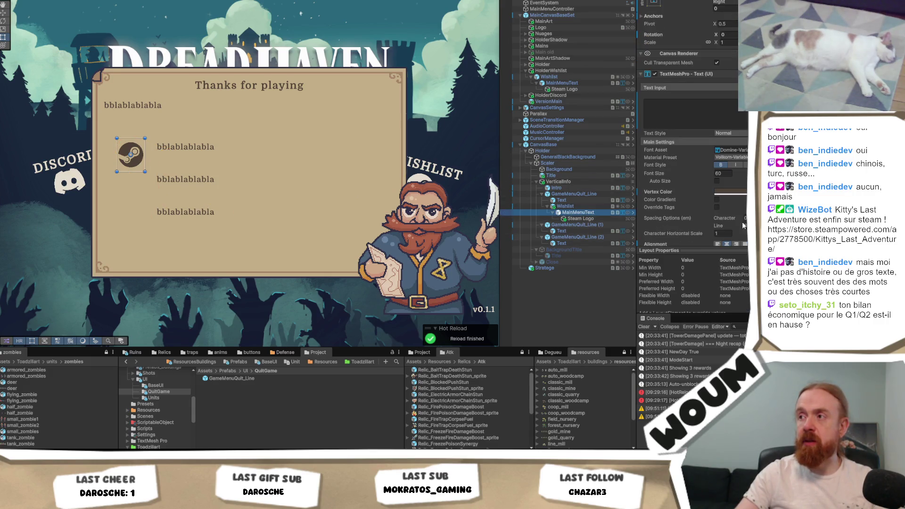
click(726, 232)
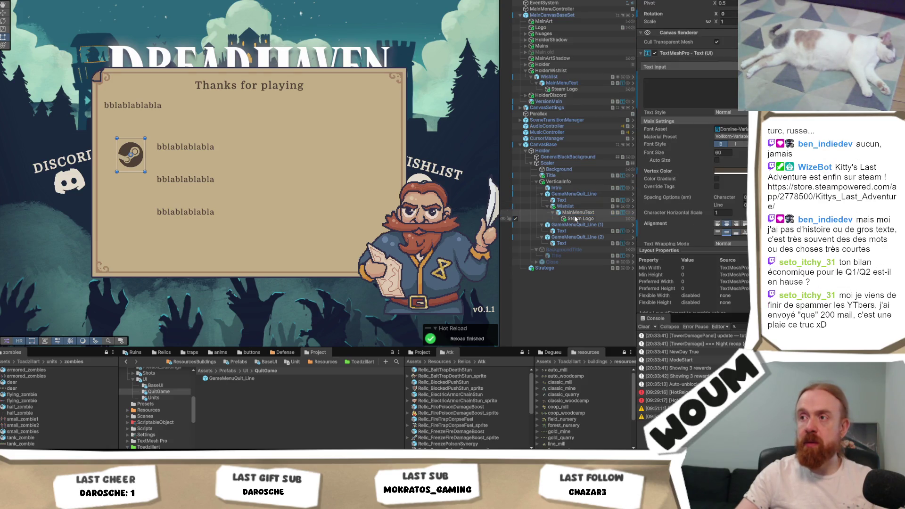
click(562, 200)
click(728, 233)
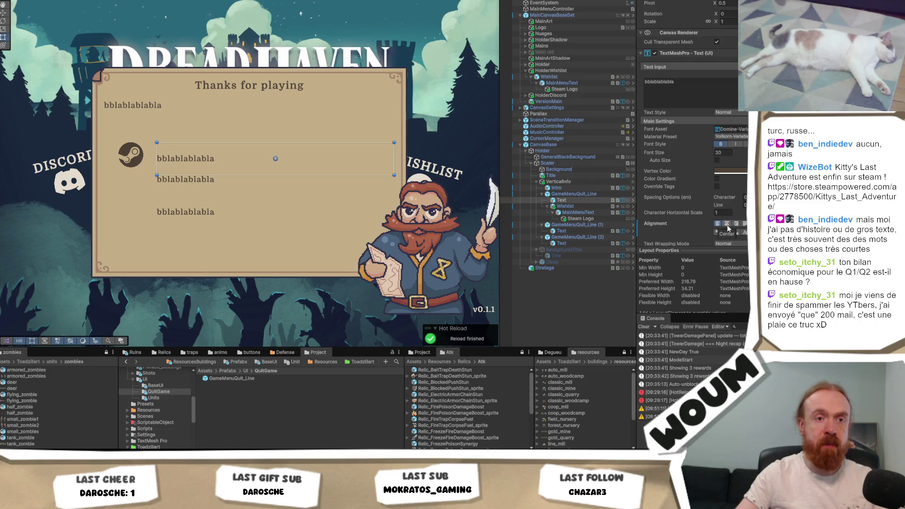
click(573, 195)
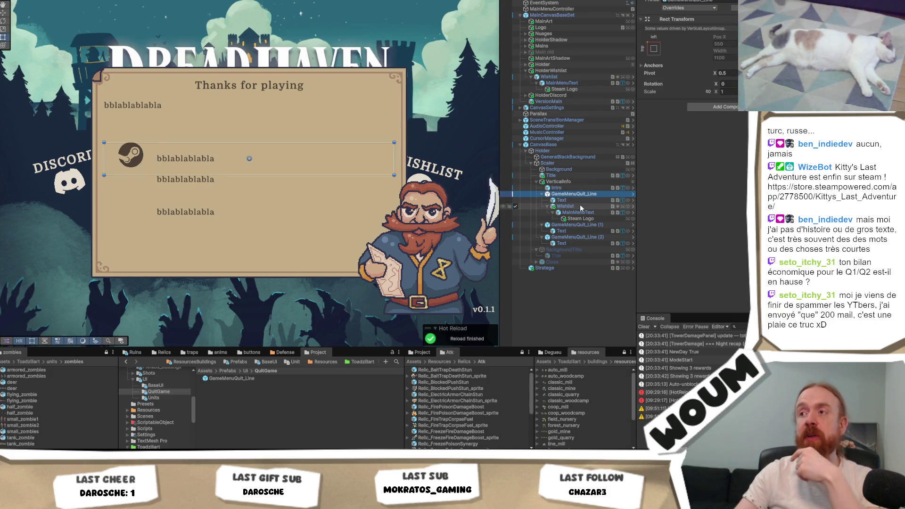
click(580, 206)
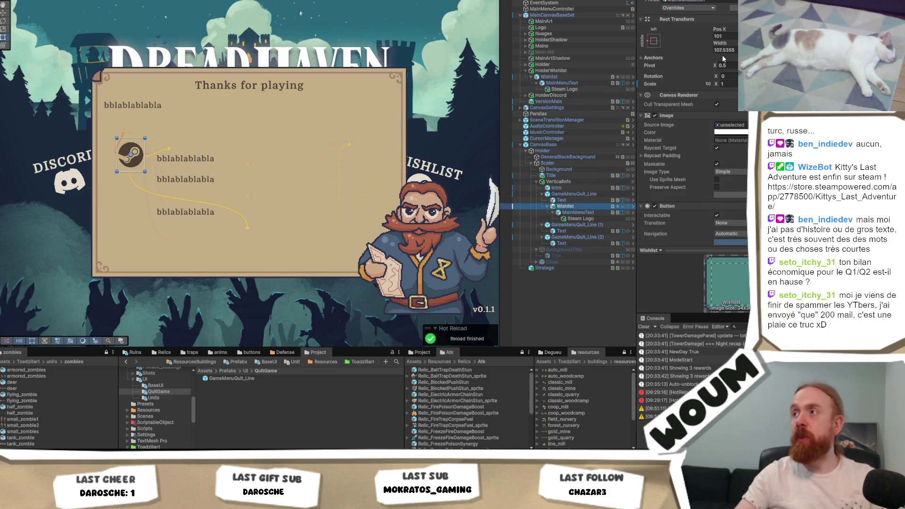
drag(131, 154, 131, 158)
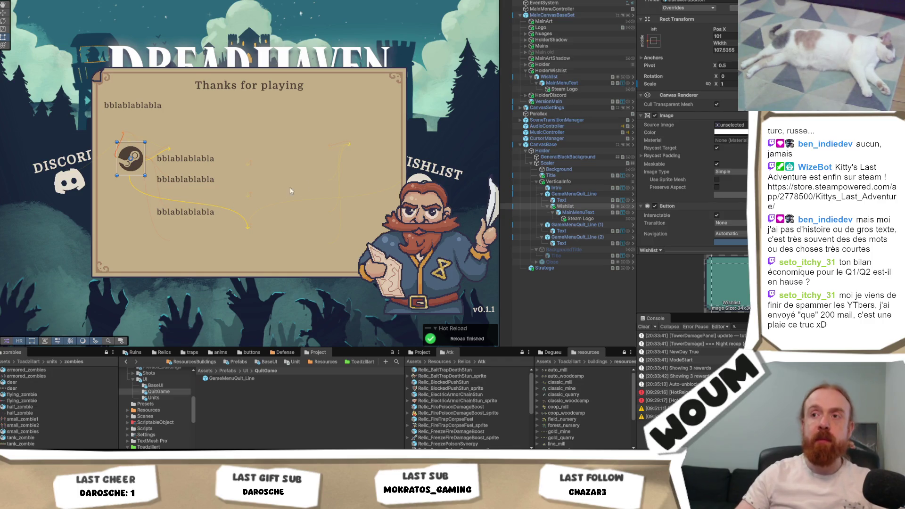
- Start renaming the Wishlist button, then cancel so its name stays Wishlist
click(588, 194)
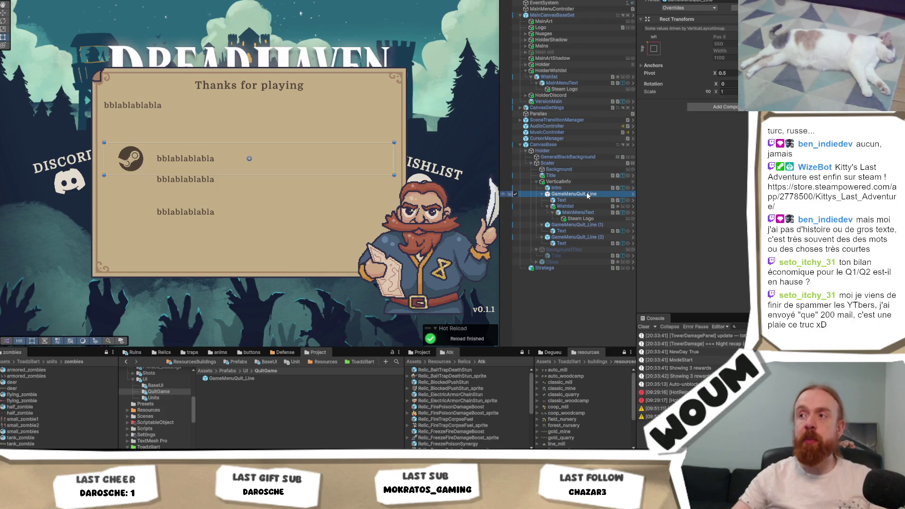
click(579, 207)
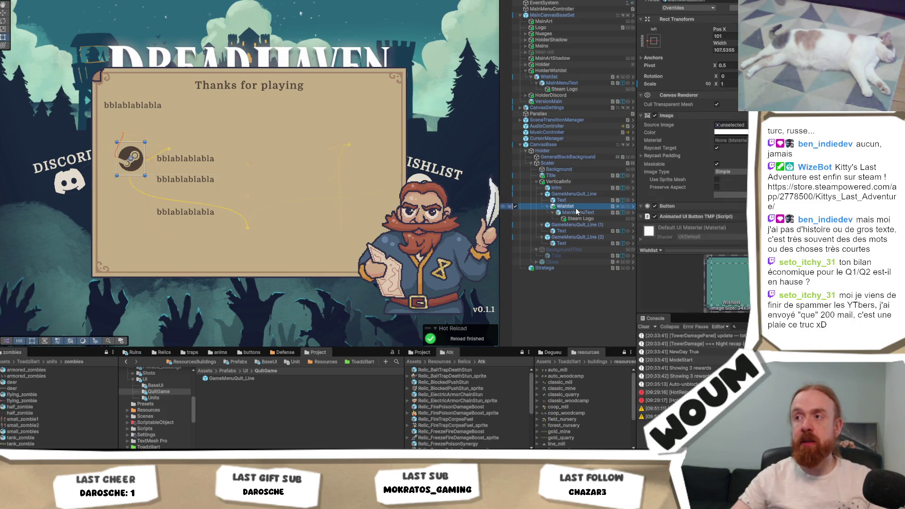
click(581, 207)
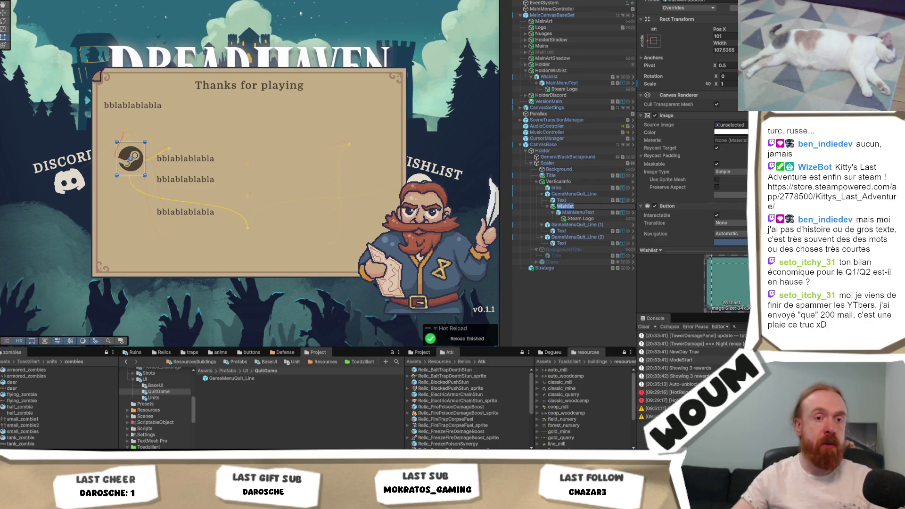
key(Return)
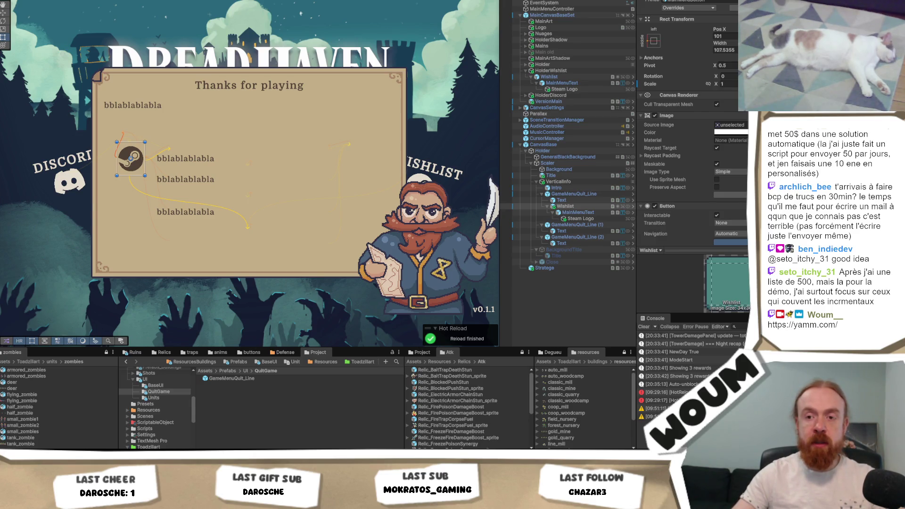
- Switch from the Unity editor to Google Chrome
key(alt+Tab)
key(alt+Tab)
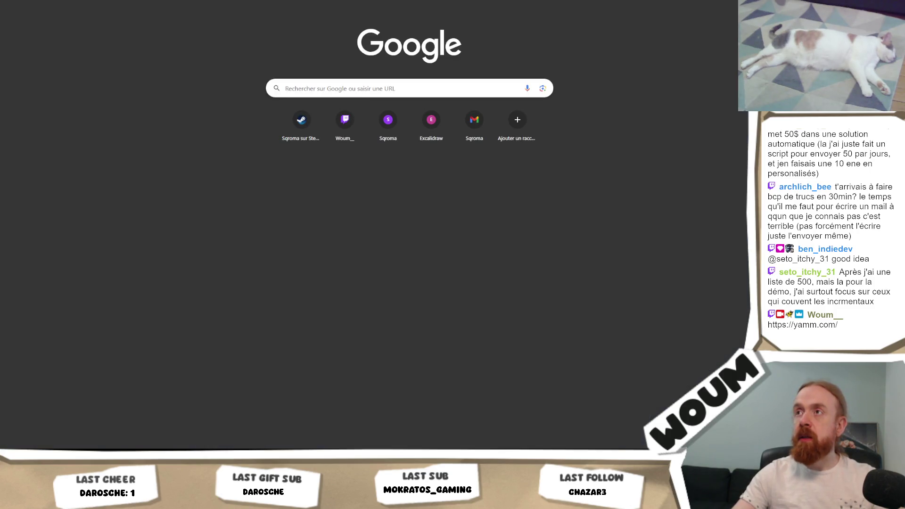
- Go to the YAMM mail-merge sign-in page, then return to Unity
click(616, 6)
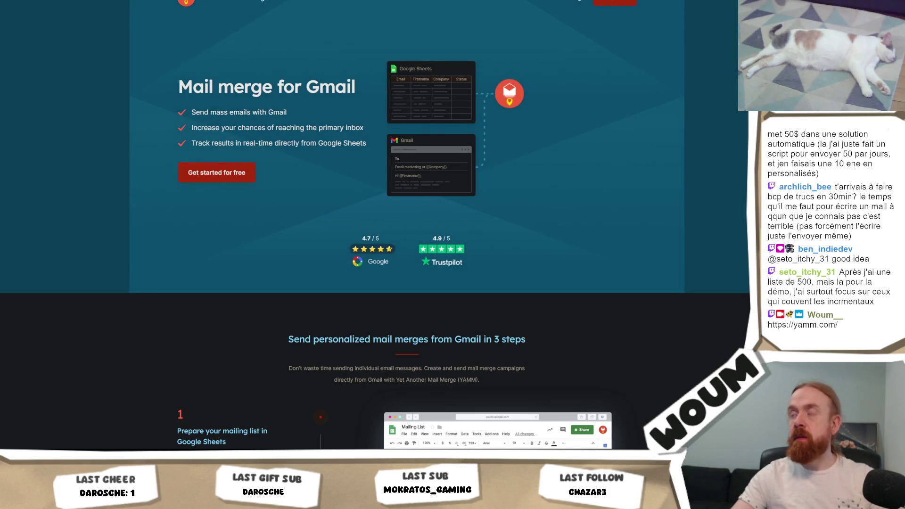
click(616, 1)
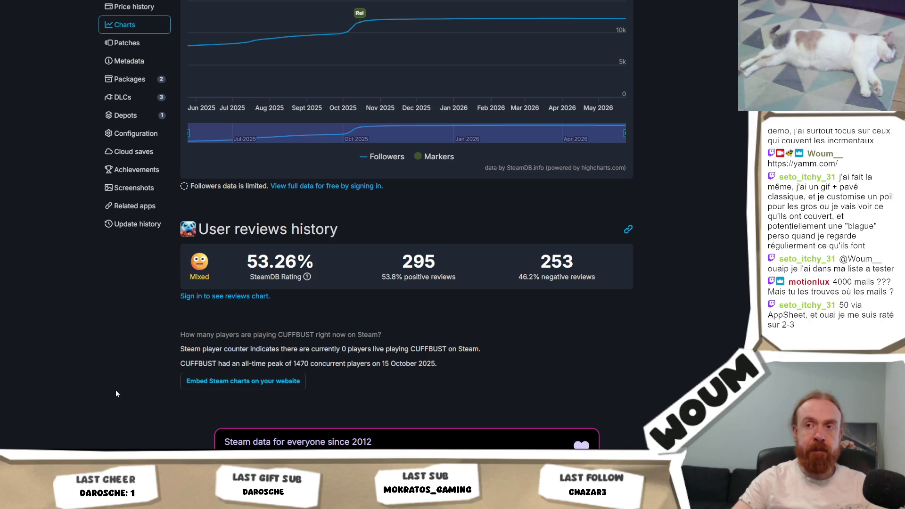
key(alt+Tab)
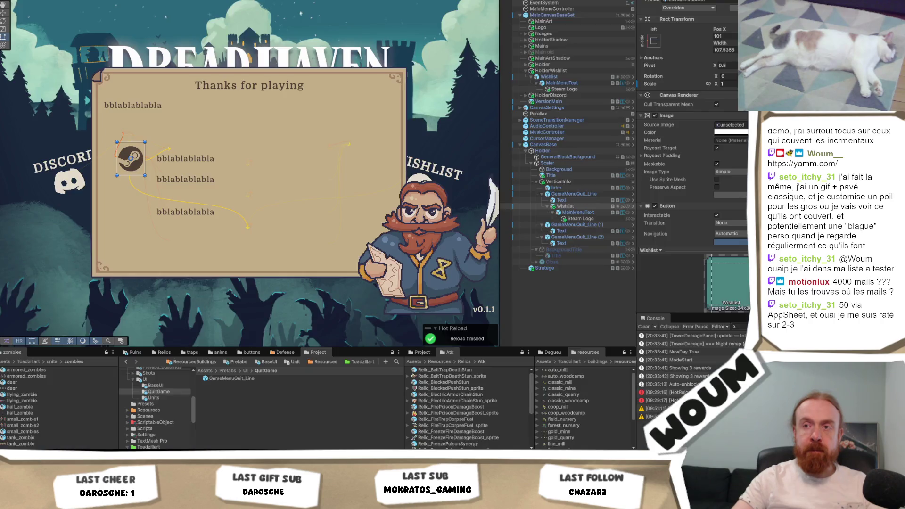
- Make the first line's text bold and apply it as an override to prefab GameMenuQuit_Line
click(581, 200)
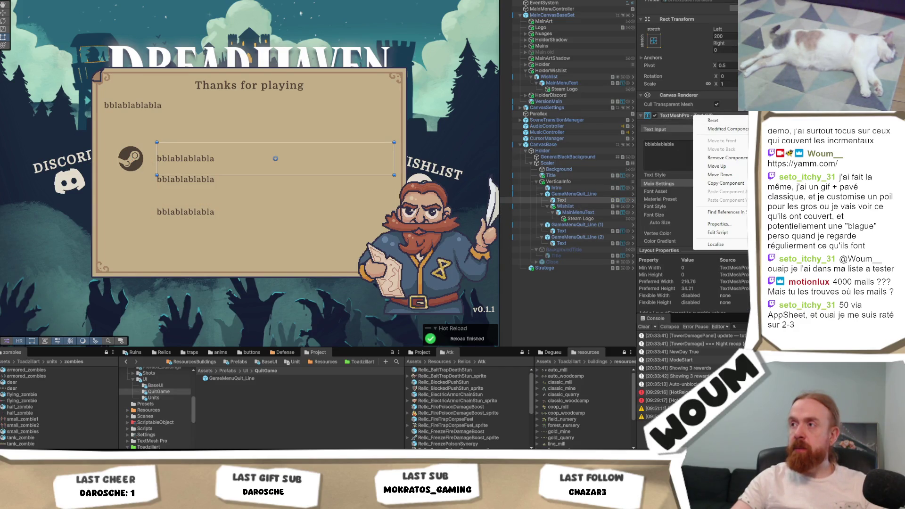
right_click(694, 118)
key(Escape)
click(722, 207)
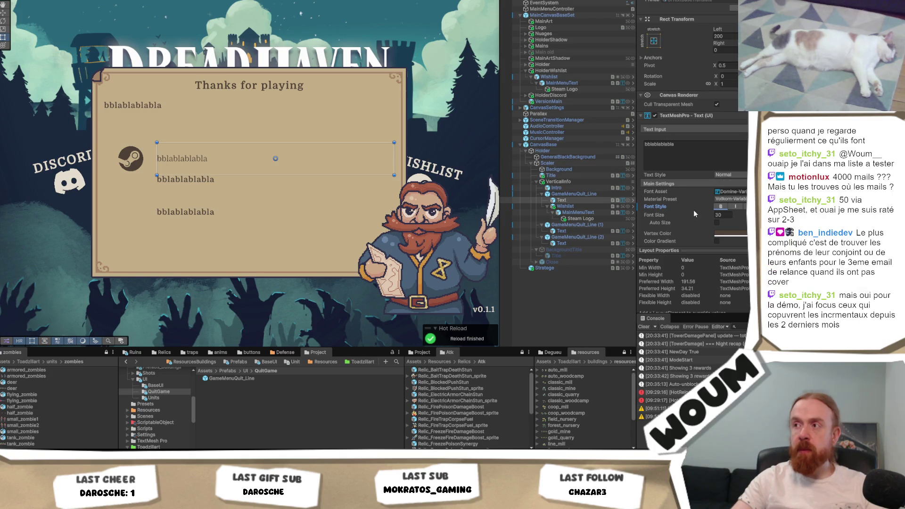
click(723, 208)
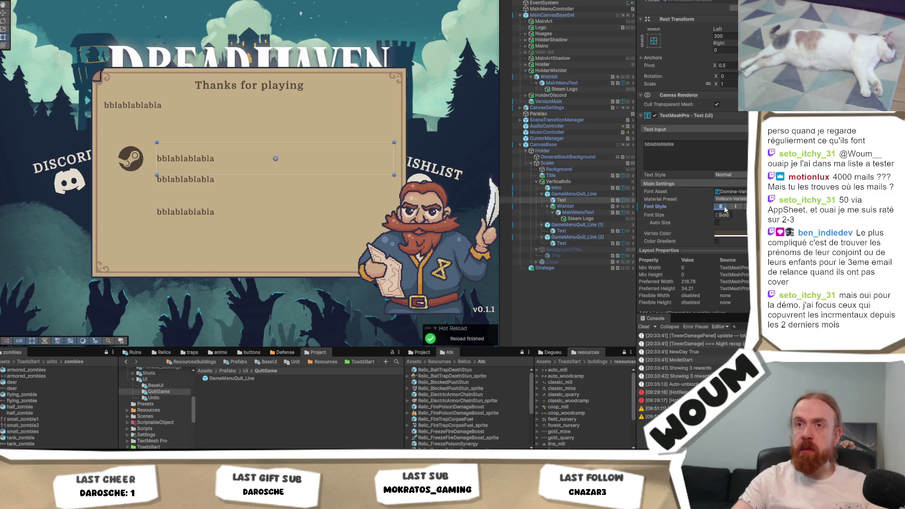
right_click(685, 117)
mouse_move(744, 133)
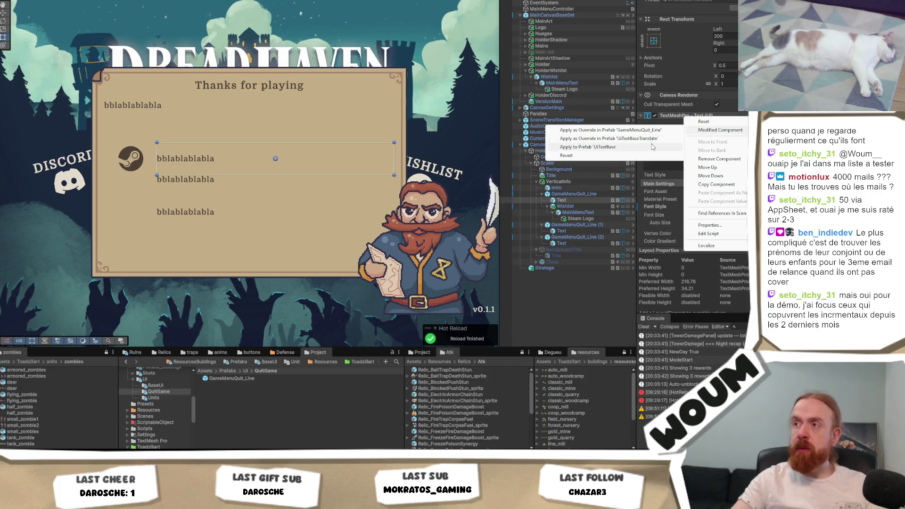
click(660, 130)
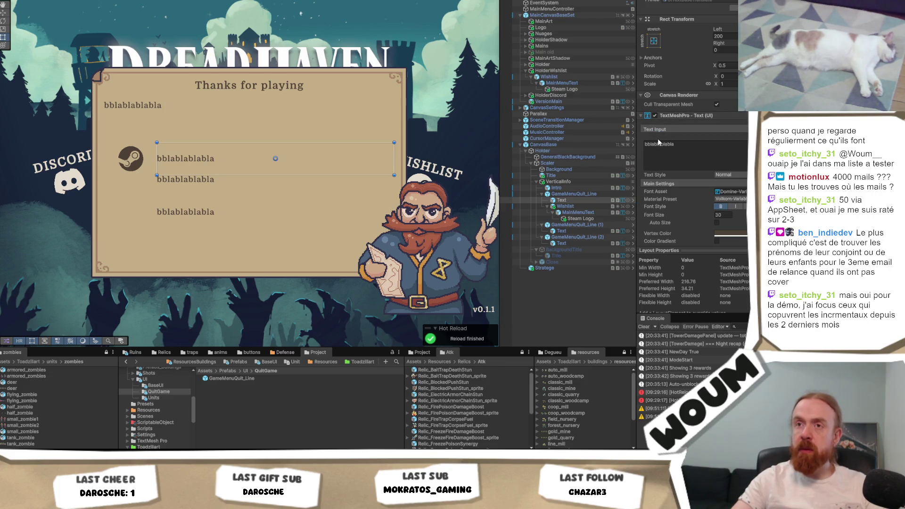
click(565, 206)
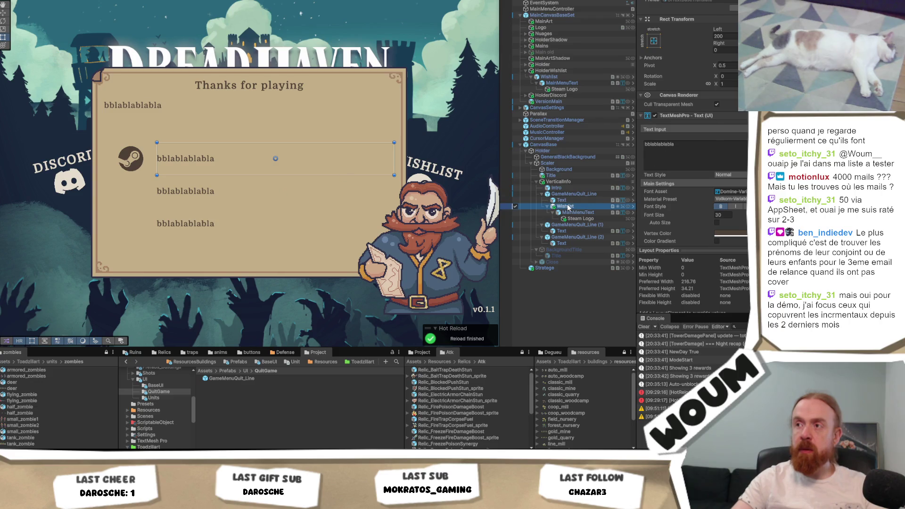
- Apply the added Wishlist Steam icon to prefab 'GameMenuQuit_Line'
right_click(568, 206)
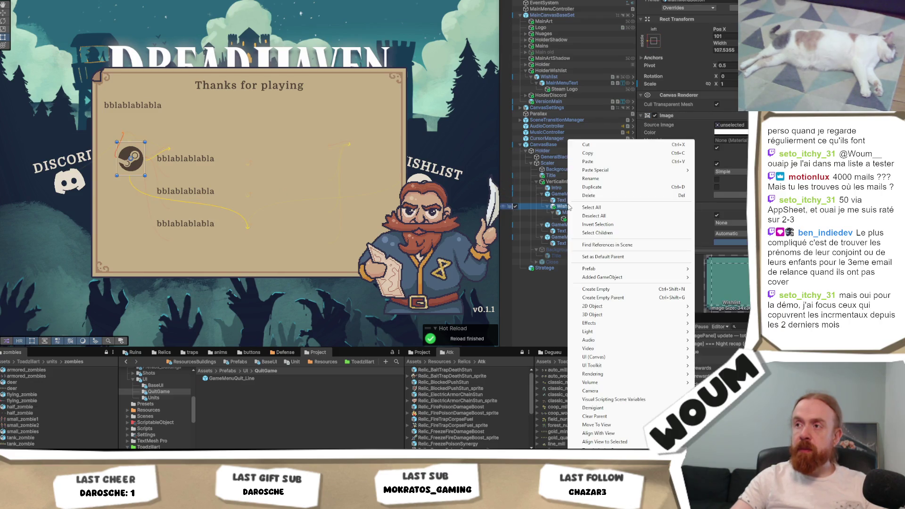
mouse_move(653, 282)
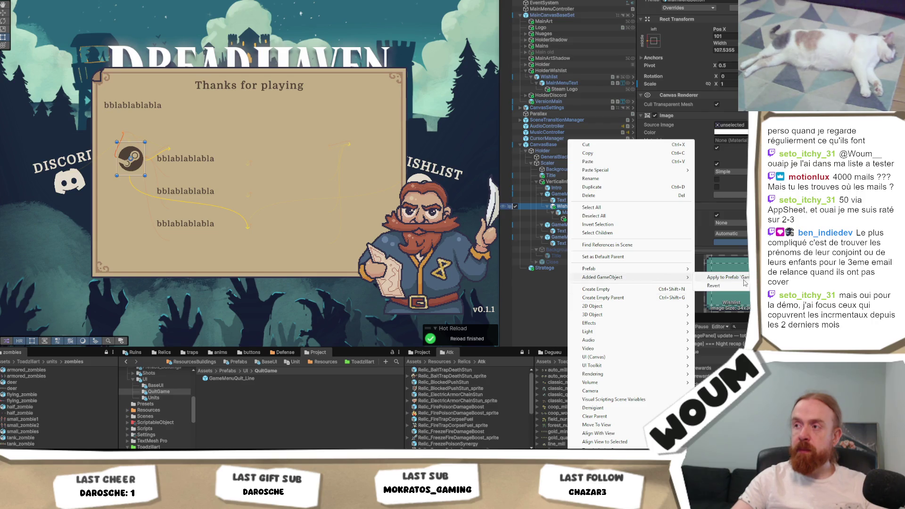
click(721, 279)
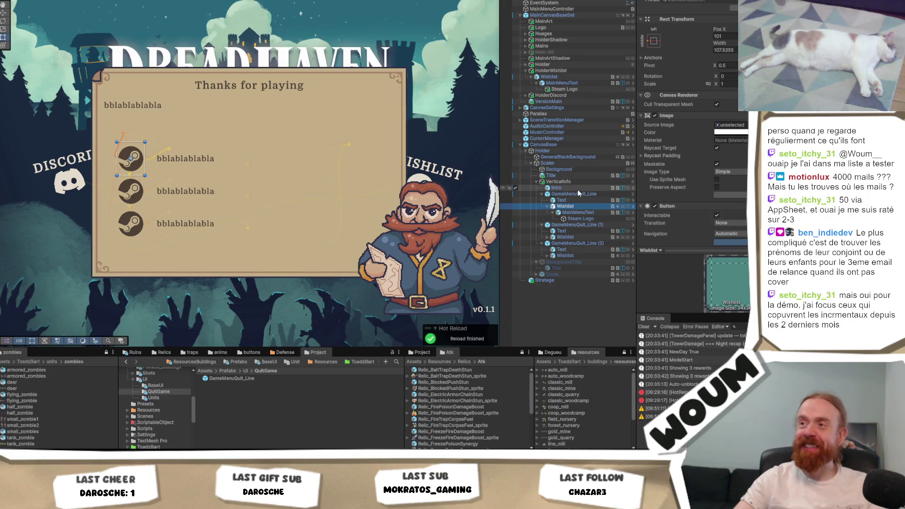
- Set VerticalInfo's layout spacing to 40 and drag its bottom edge lower
click(578, 188)
click(587, 181)
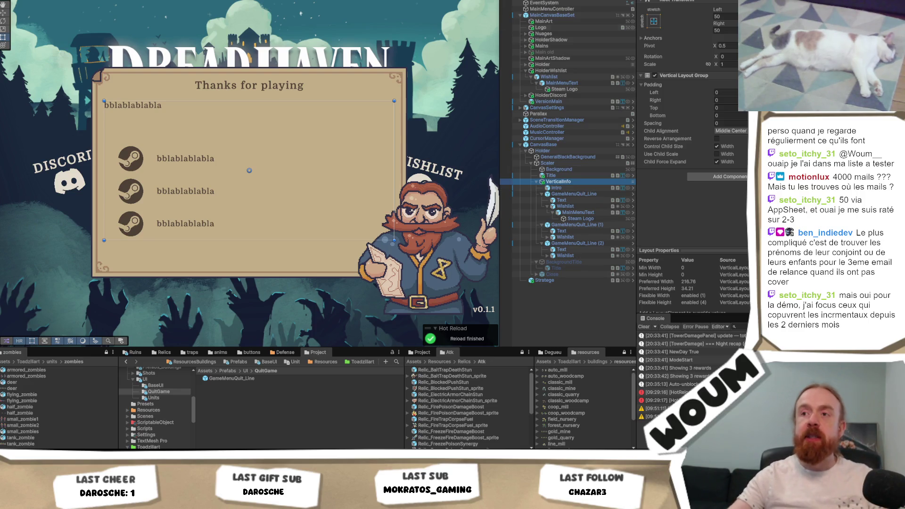
click(579, 195)
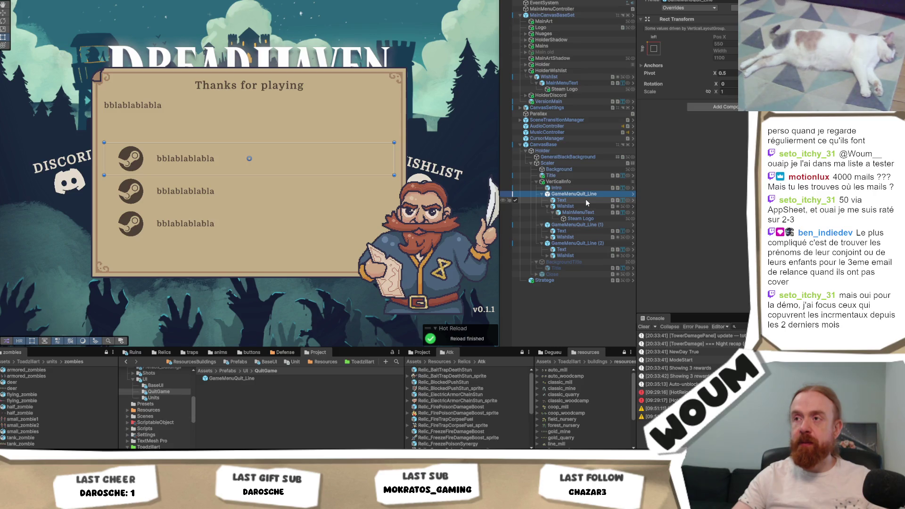
click(585, 188)
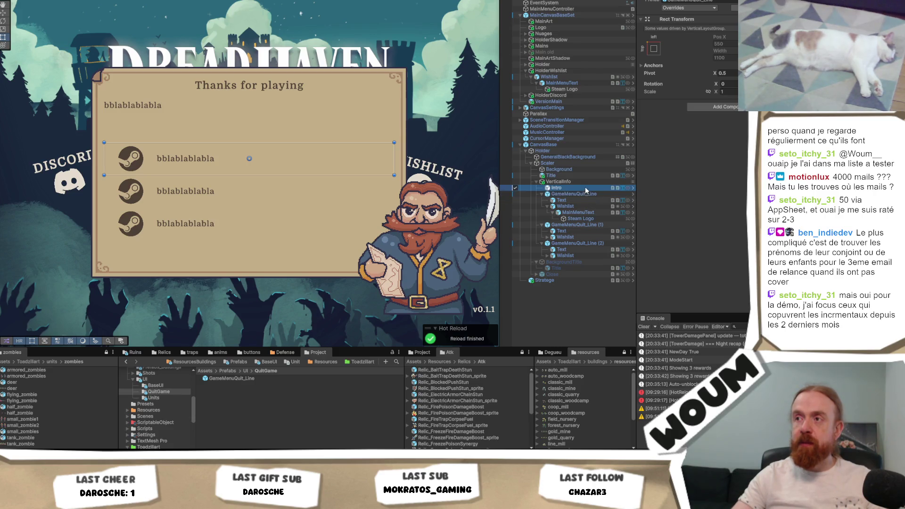
click(587, 180)
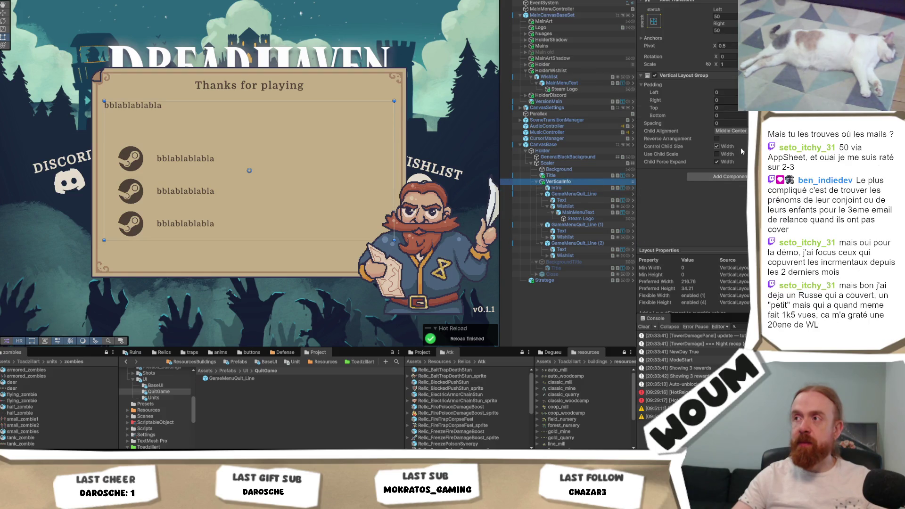
click(729, 123)
text(3)
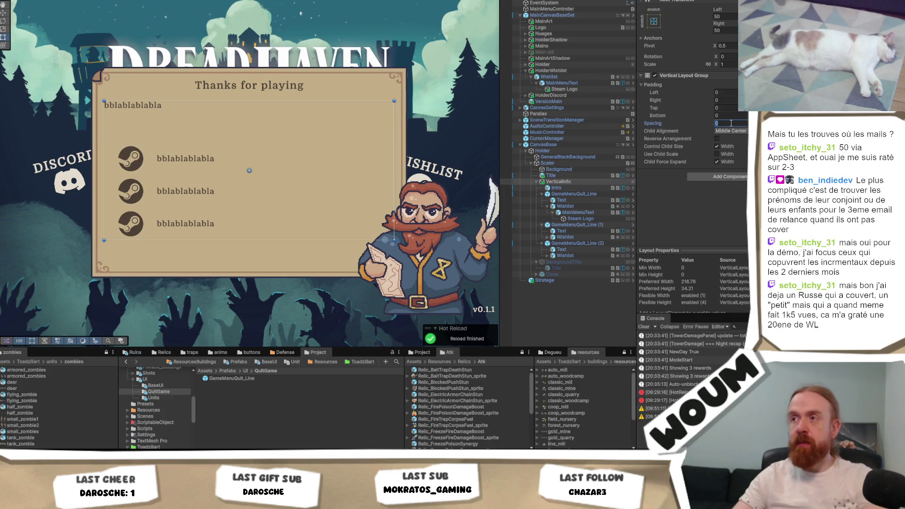
key(BackSpace)
text(4)
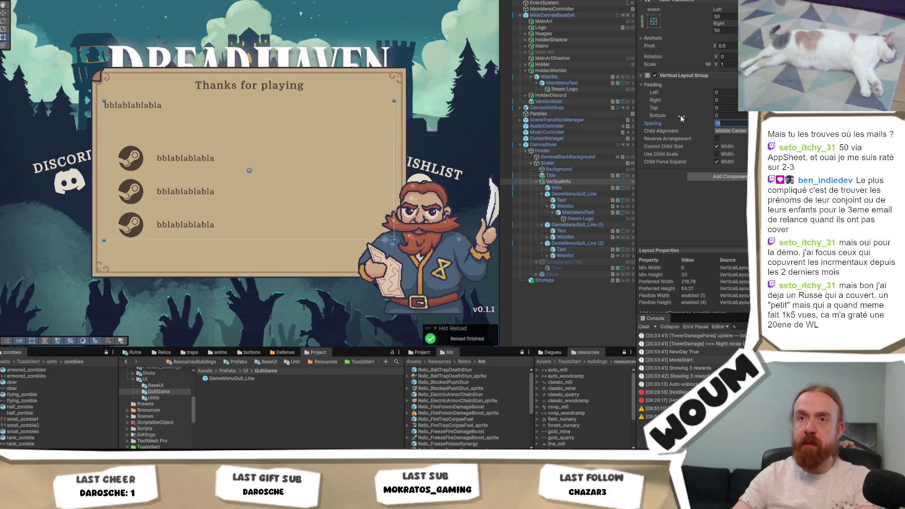
text(0)
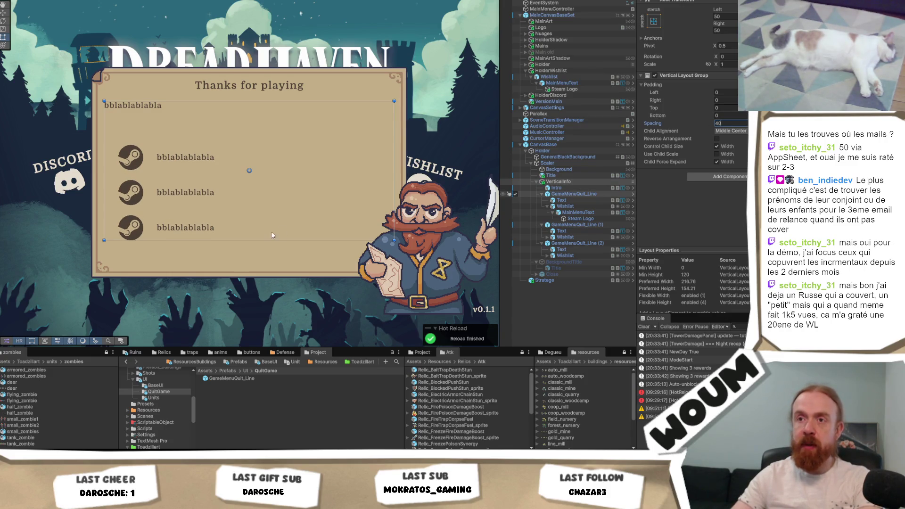
drag(269, 240, 267, 251)
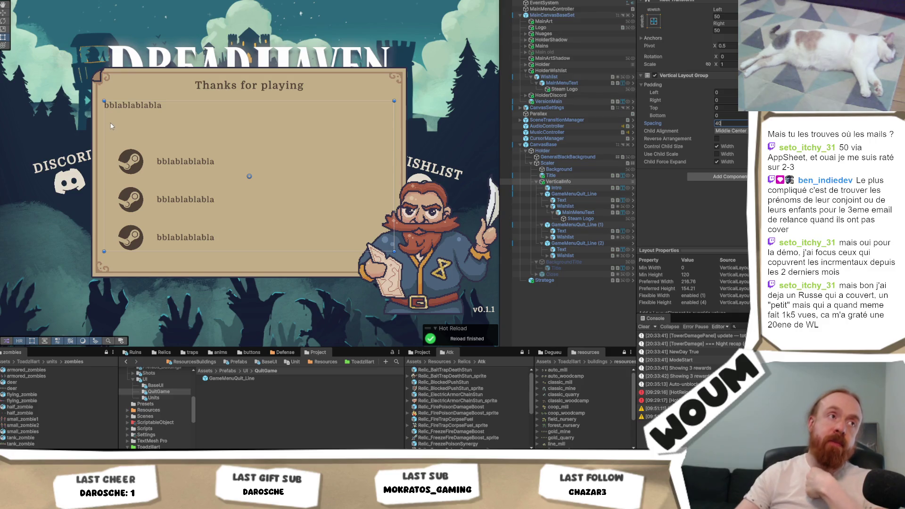
key(Return)
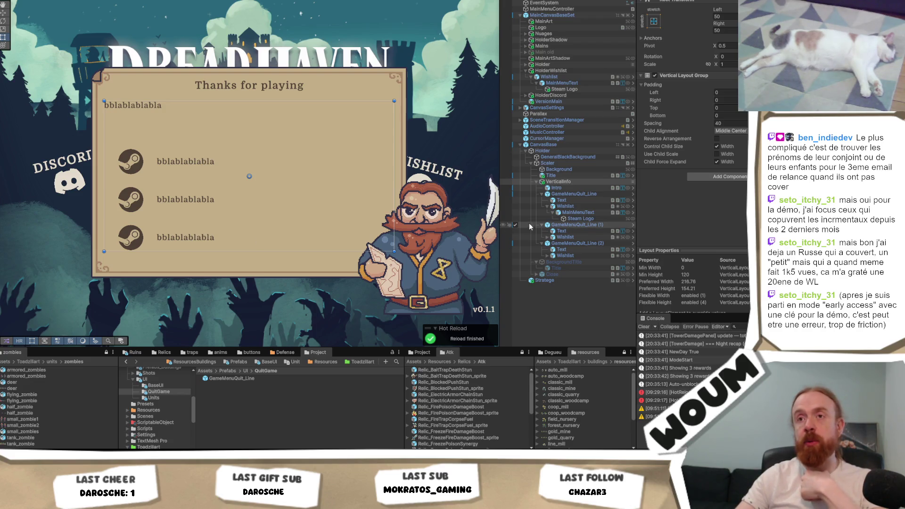
- Select the panel's Background and then its Thanks for playing title
click(579, 169)
click(576, 176)
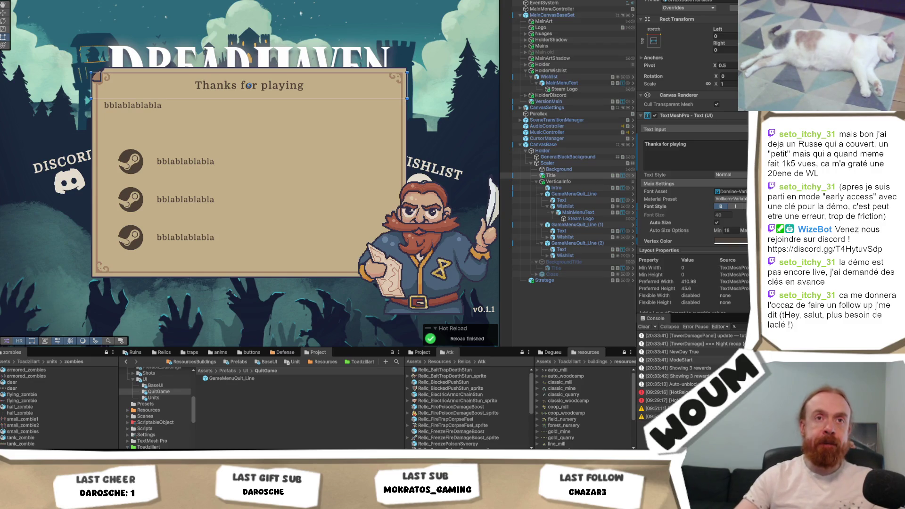
- Expand the panel's line group in the Hierarchy to inspect the second line's Steam Logo
click(551, 176)
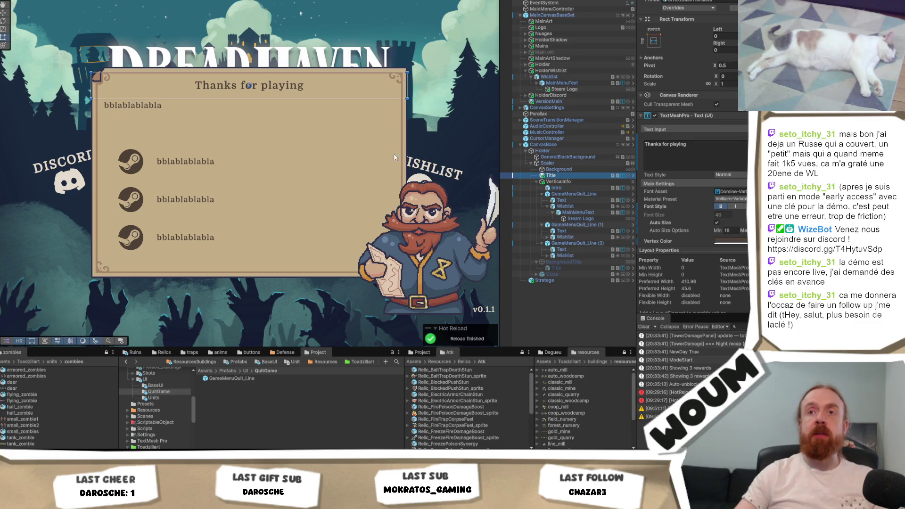
click(578, 181)
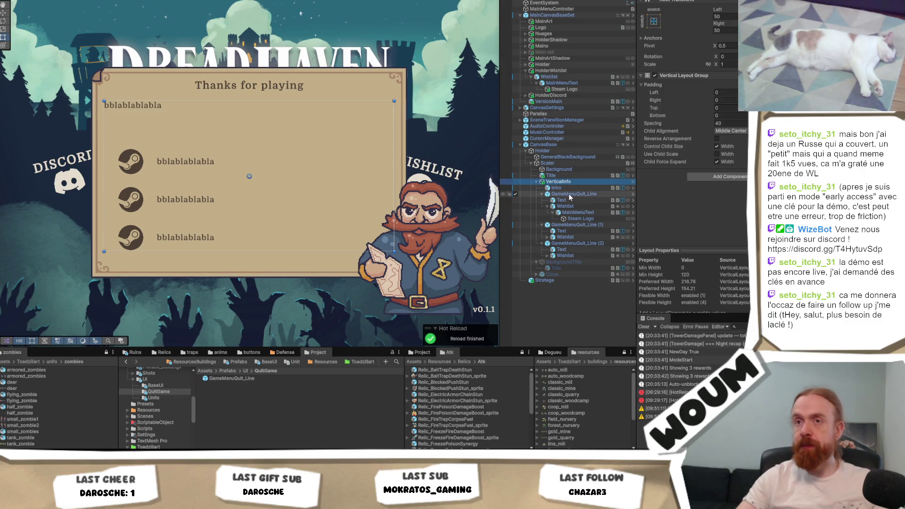
click(553, 237)
click(555, 243)
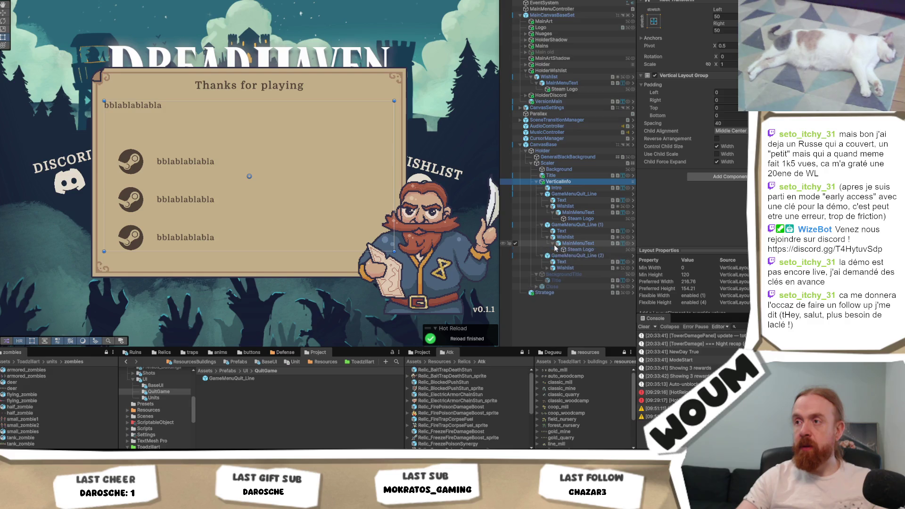
click(580, 250)
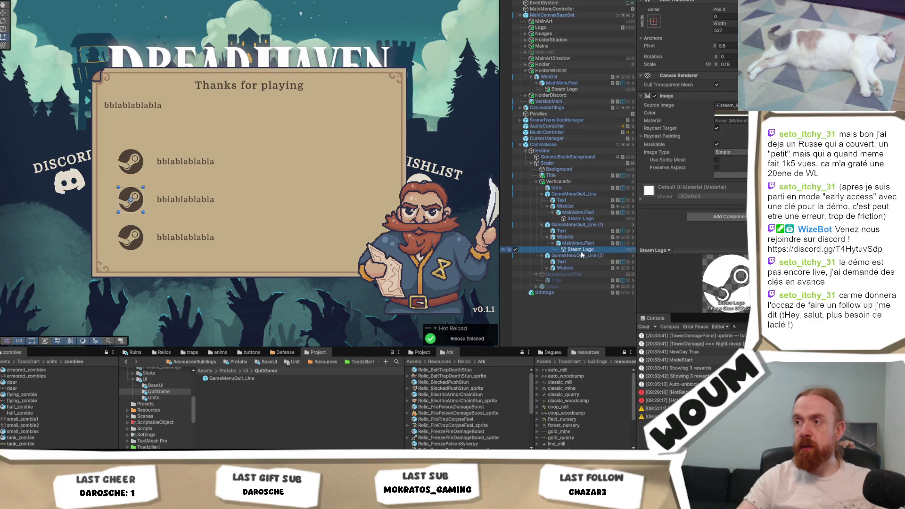
- Rename the three GameMenuQuit_Line objects to Form, Wishlist and Discord
click(603, 193)
click(599, 193)
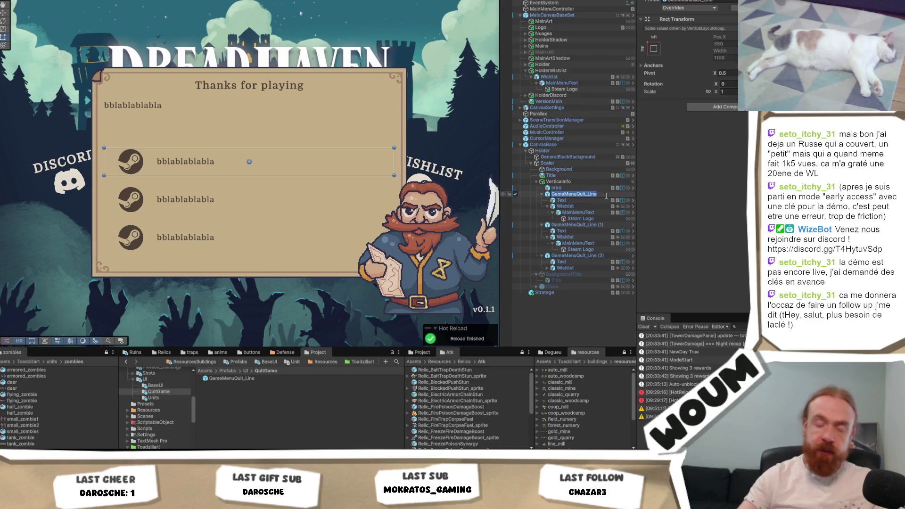
text(Form)
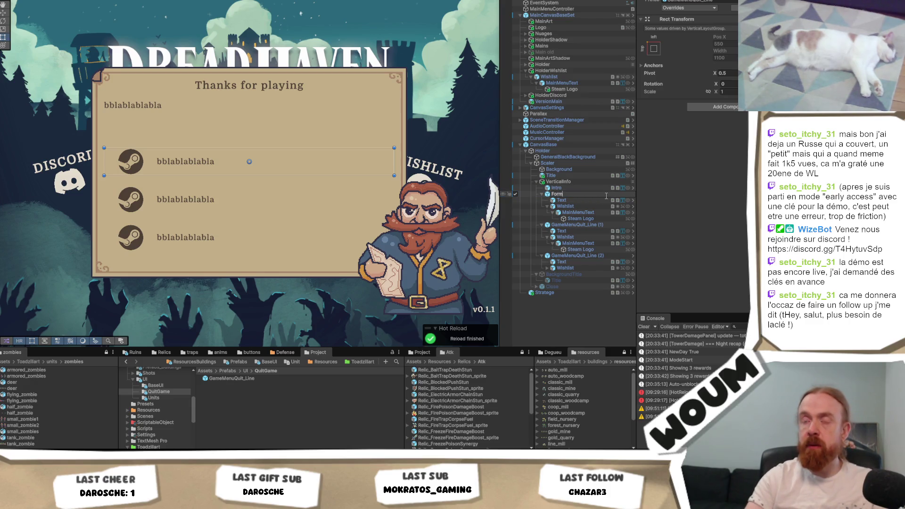
key(Return)
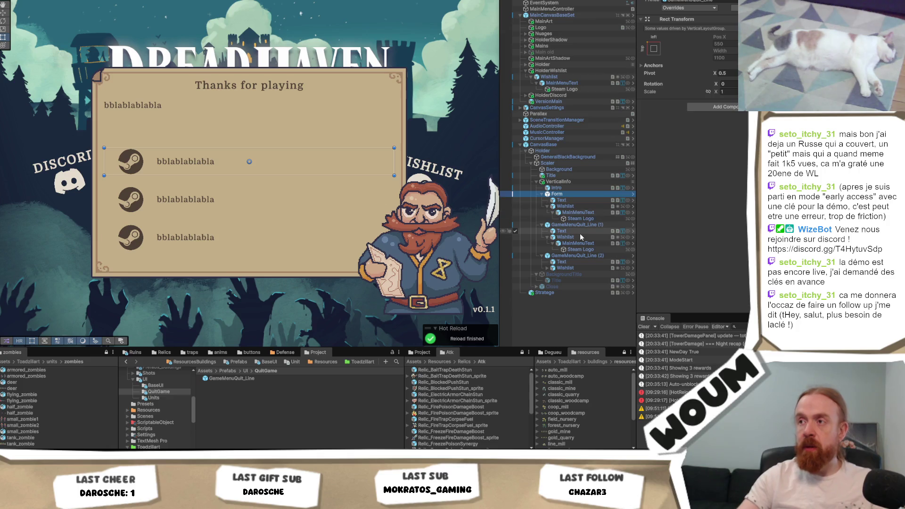
click(597, 227)
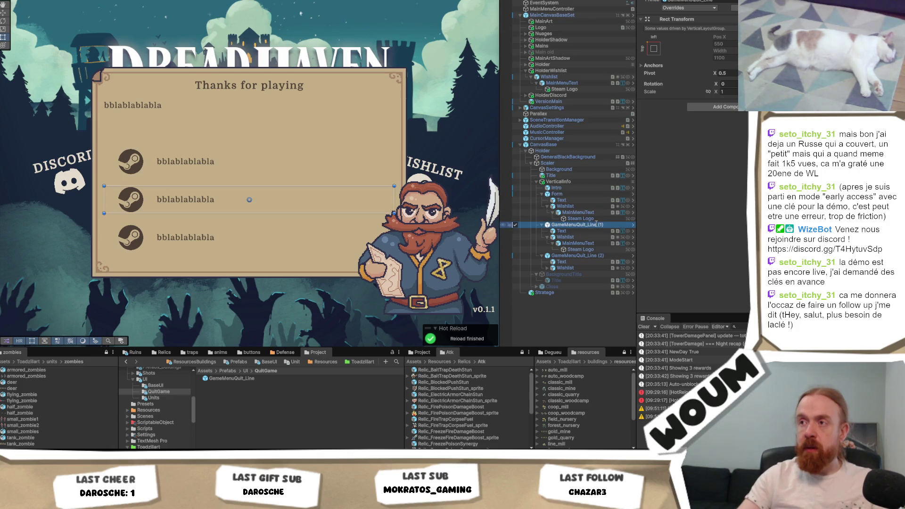
click(596, 227)
text(Wishlist)
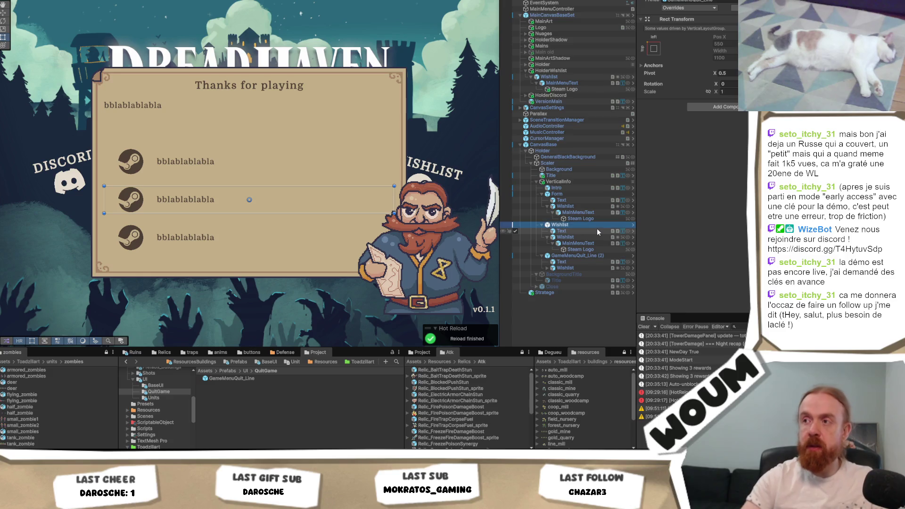
click(583, 255)
click(583, 256)
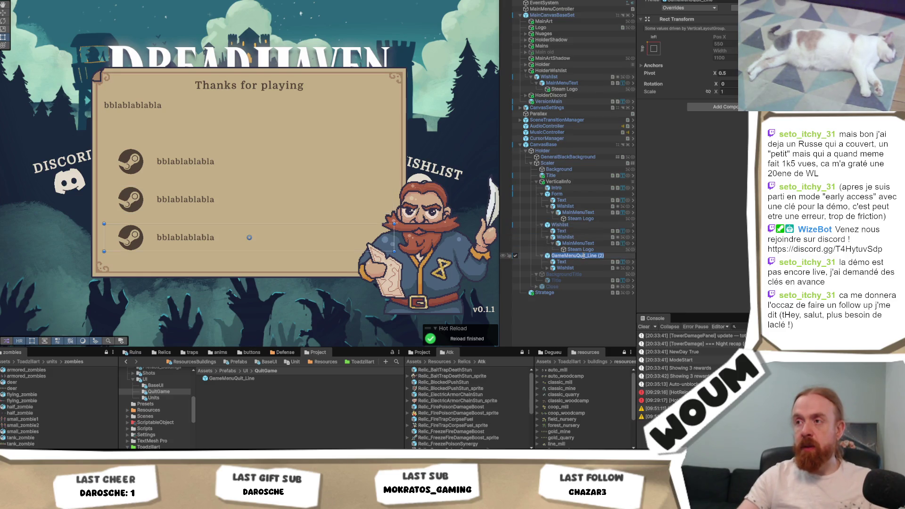
text(Discord)
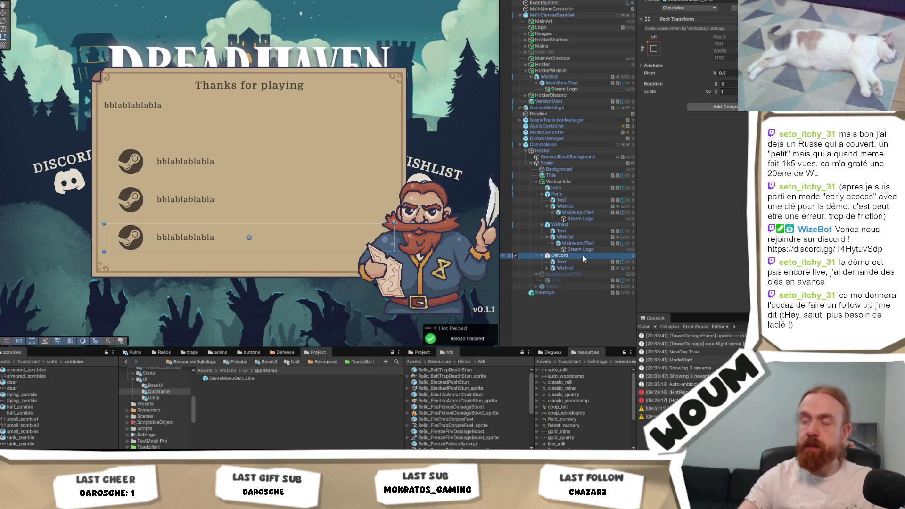
key(Return)
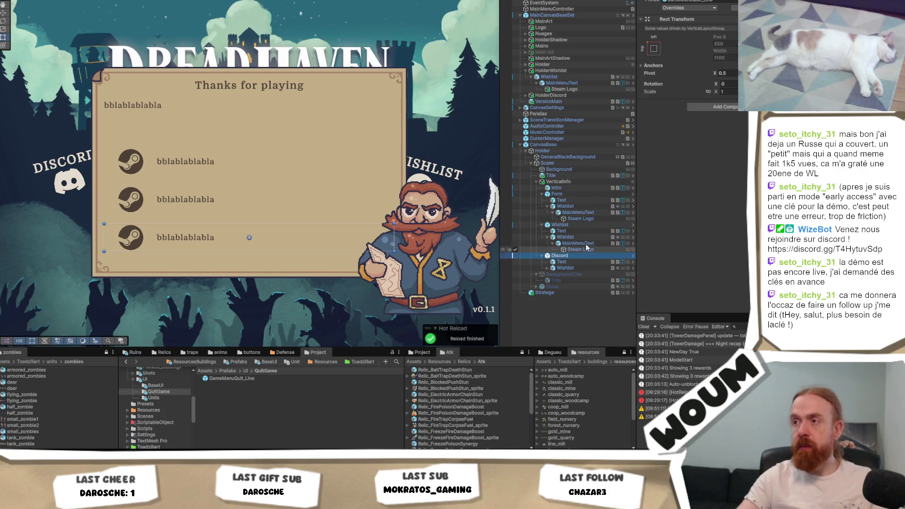
click(595, 218)
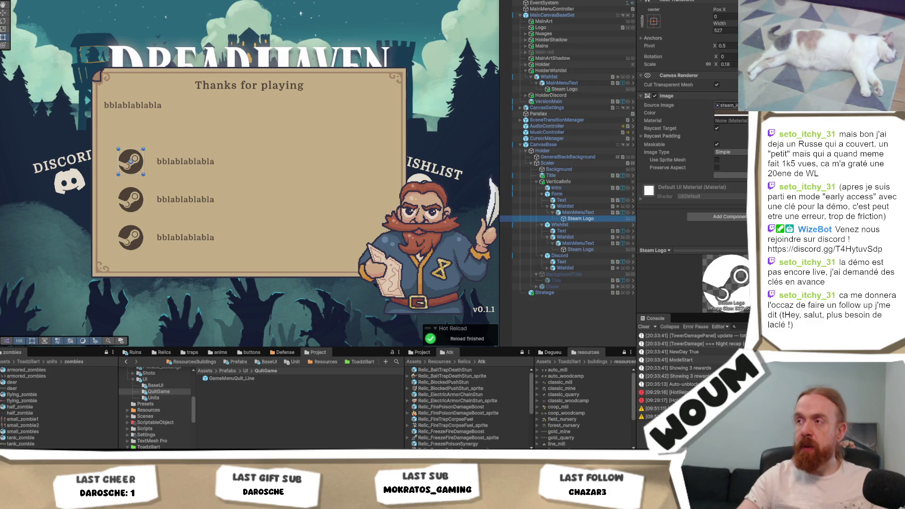
- Ping the steam_logo sprite in the Project window, then load the Kenney website in Chrome
click(728, 105)
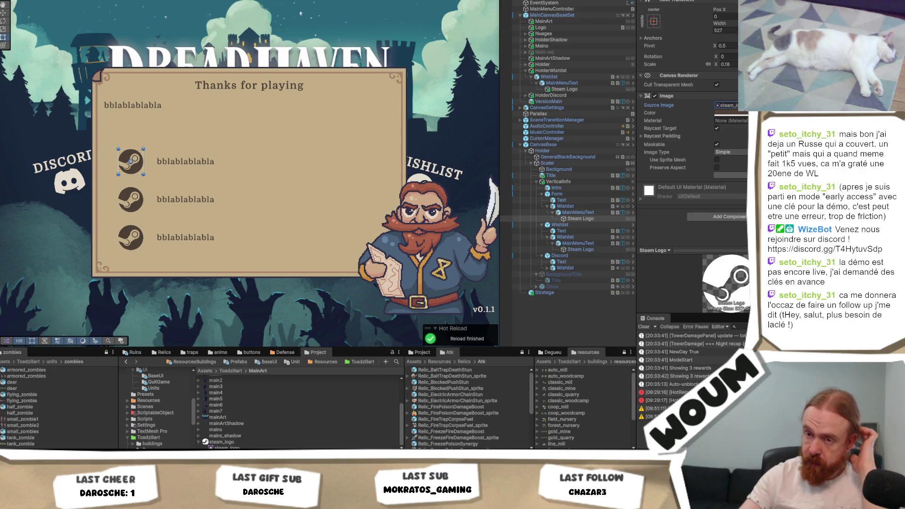
mouse_move(92, 453)
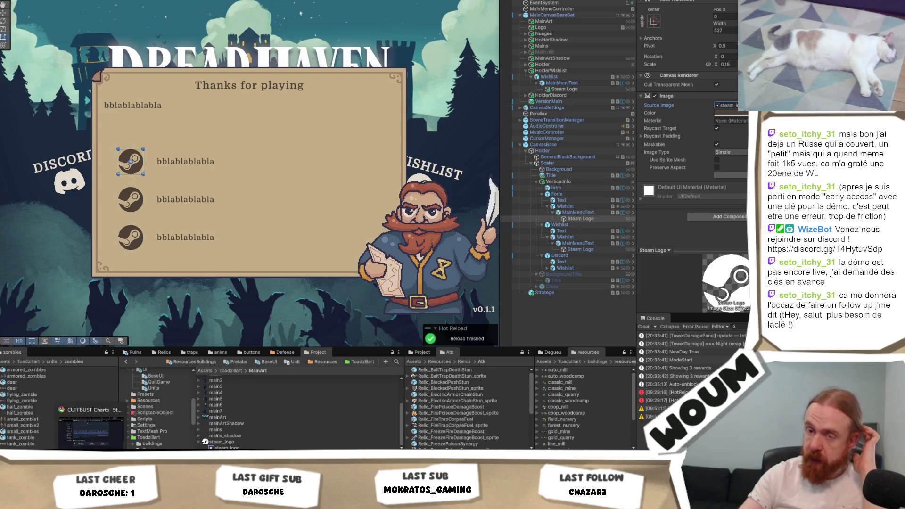
click(106, 421)
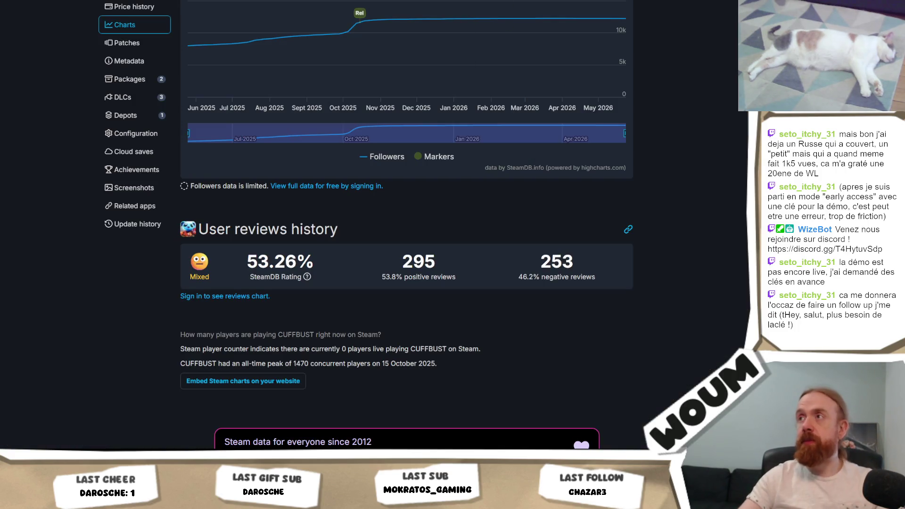
text(kenney)
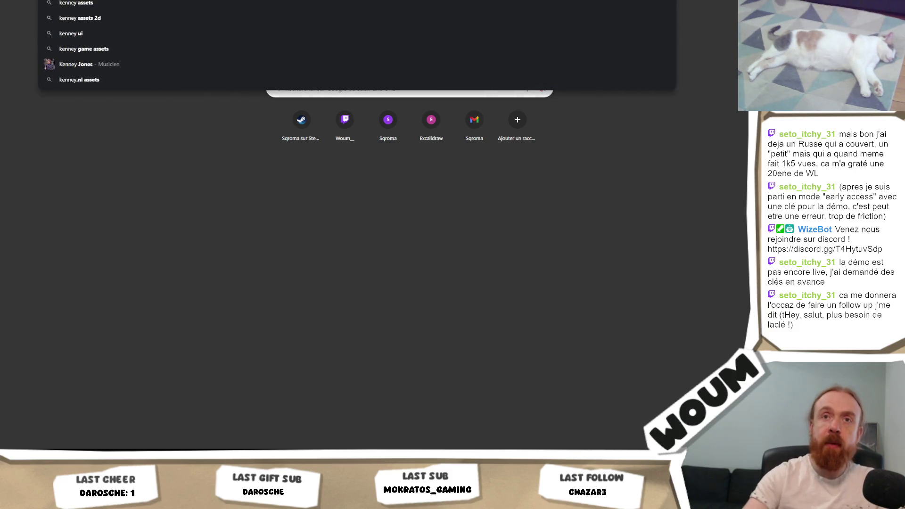
key(Return)
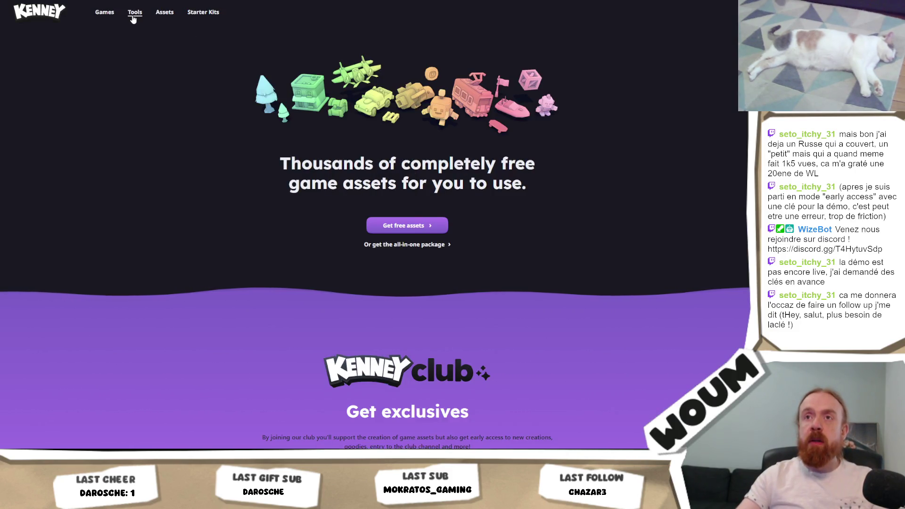
- Browse Kenney's Assets filtered to UI, go to page 2, and open the Game Icons pack
click(135, 13)
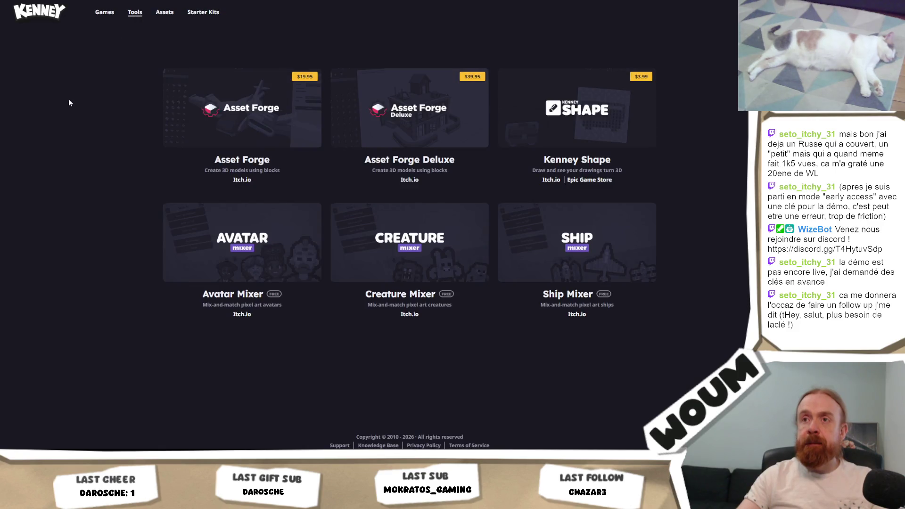
click(158, 12)
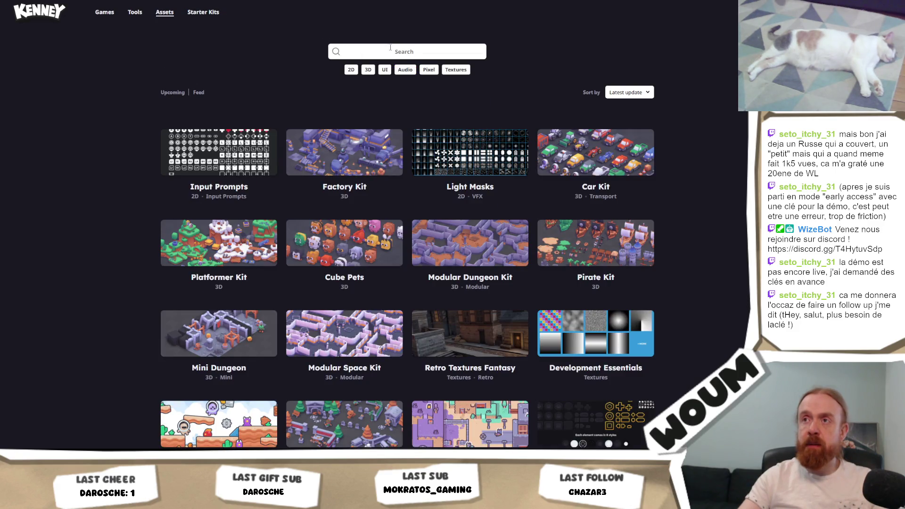
click(385, 70)
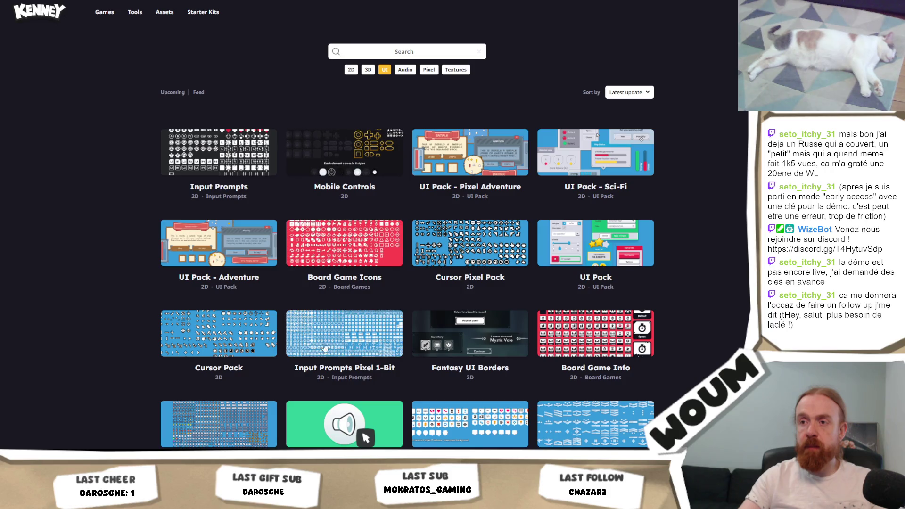
scroll(649, 308, down, 2)
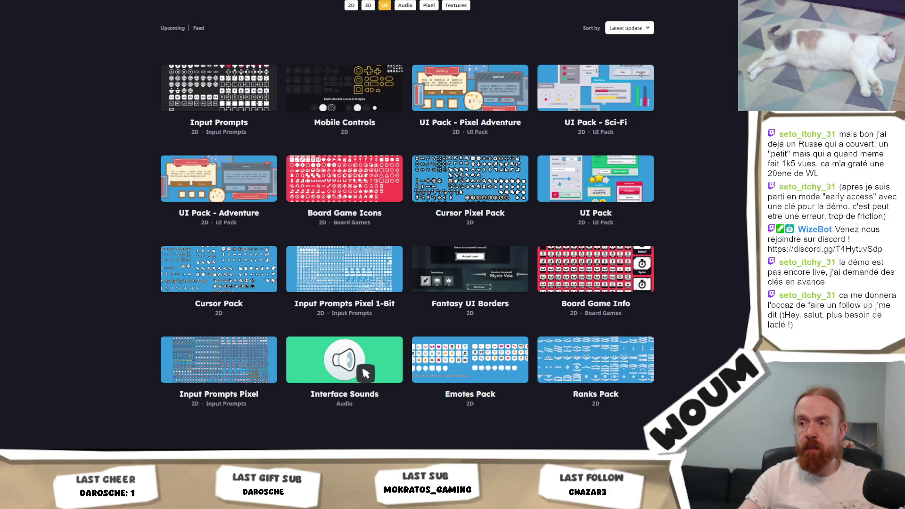
click(413, 456)
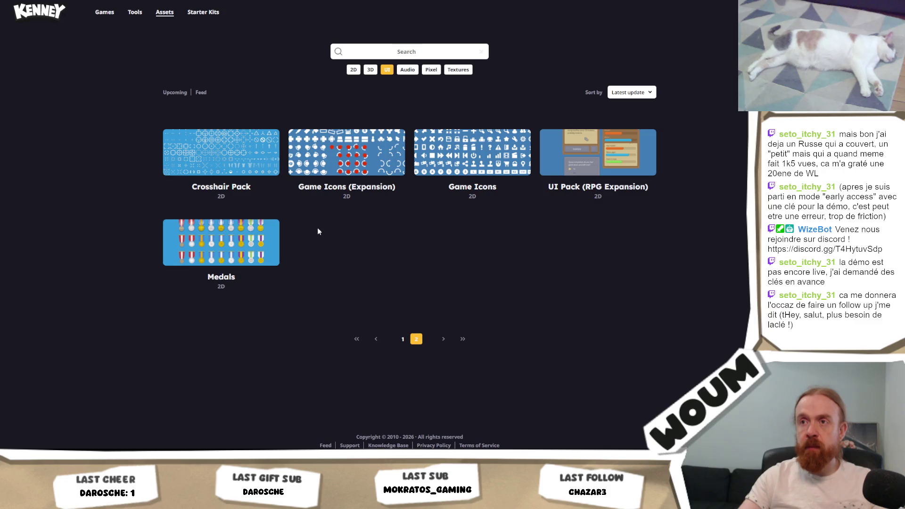
click(496, 169)
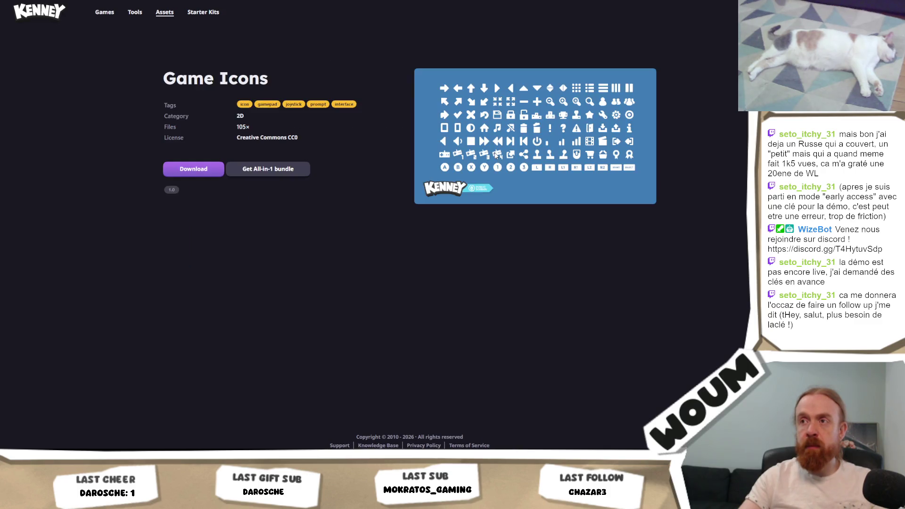
- Preview the Game Icons pack, then return to the UI listing and open Game Icons (Expansion)
click(540, 168)
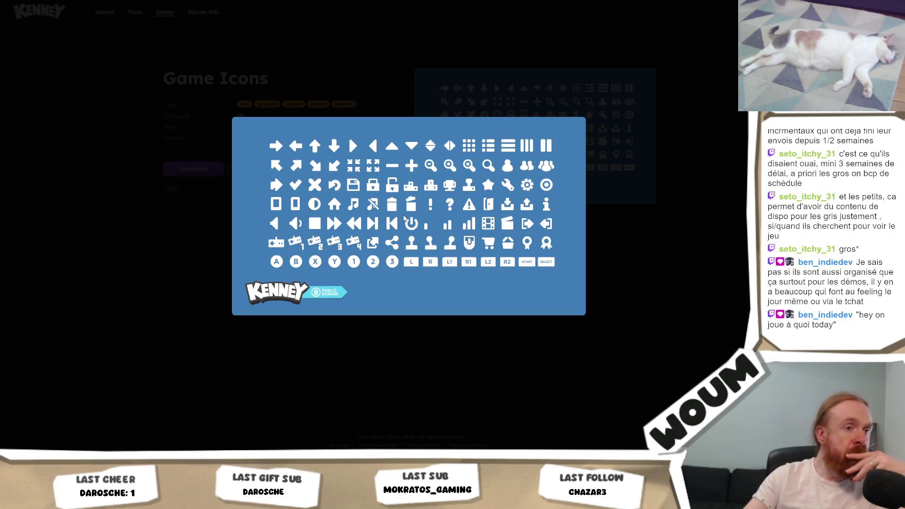
click(653, 256)
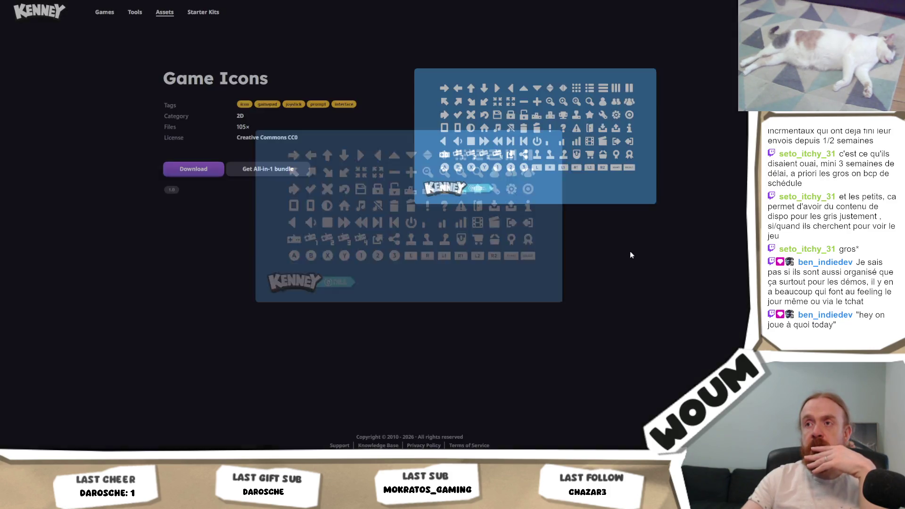
key(alt+Left)
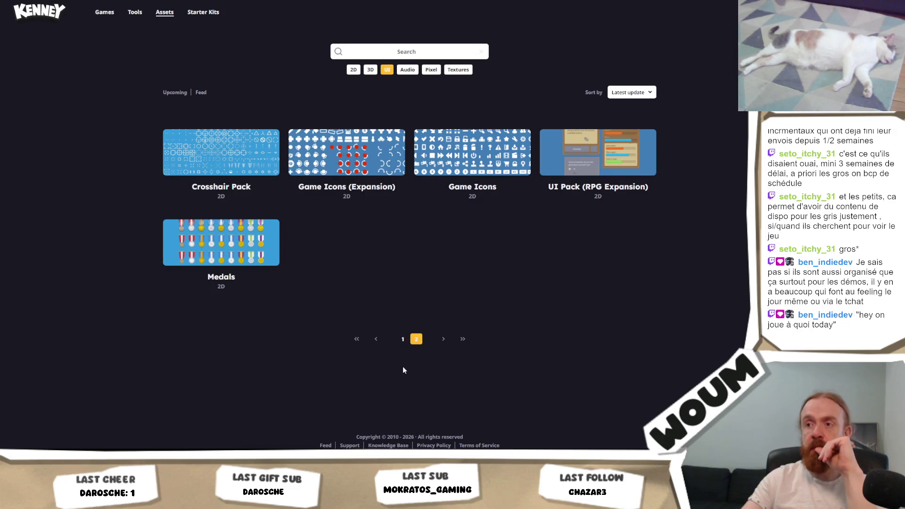
click(400, 339)
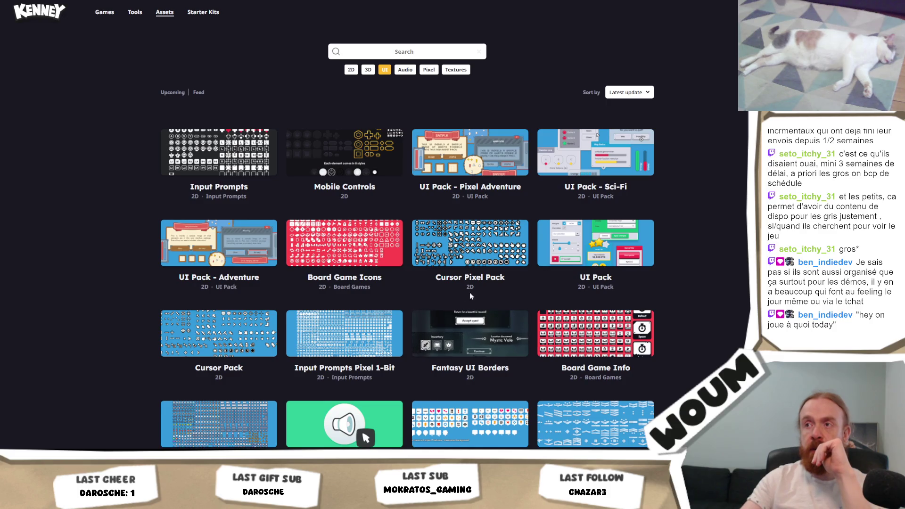
key(alt+Left)
click(364, 182)
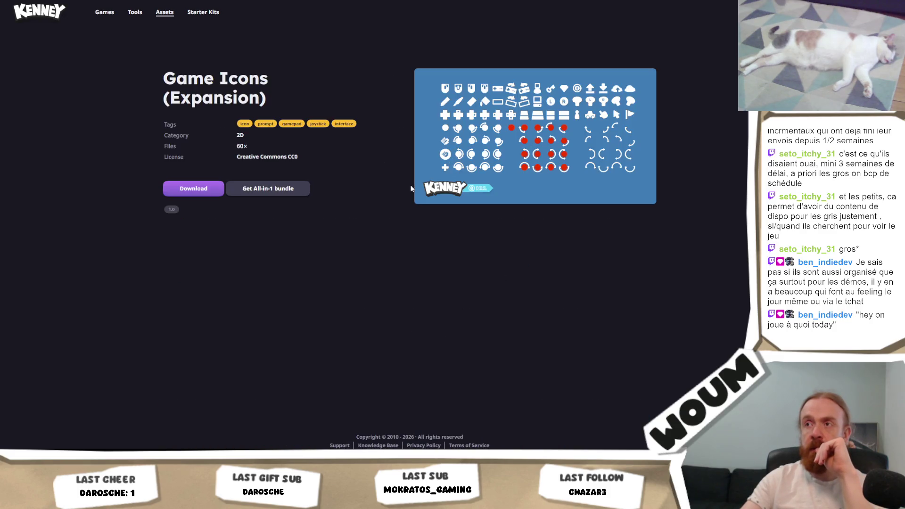
click(578, 128)
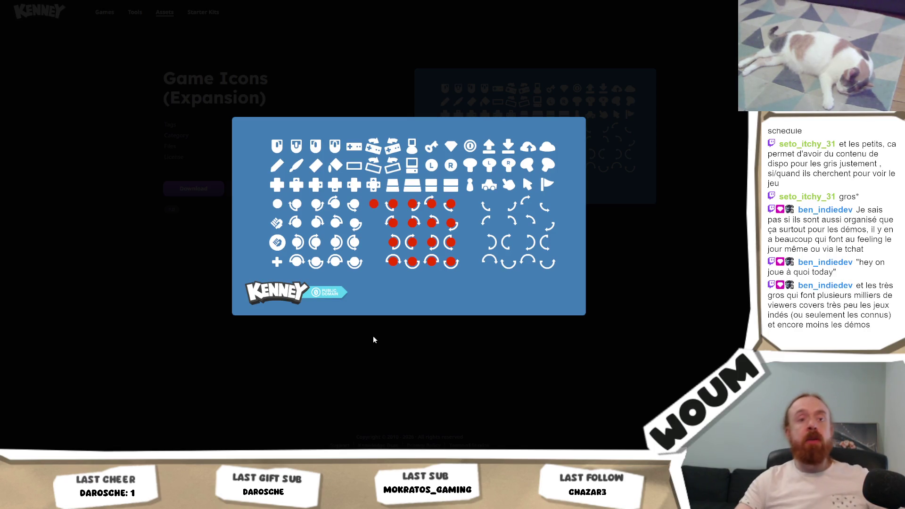
click(373, 337)
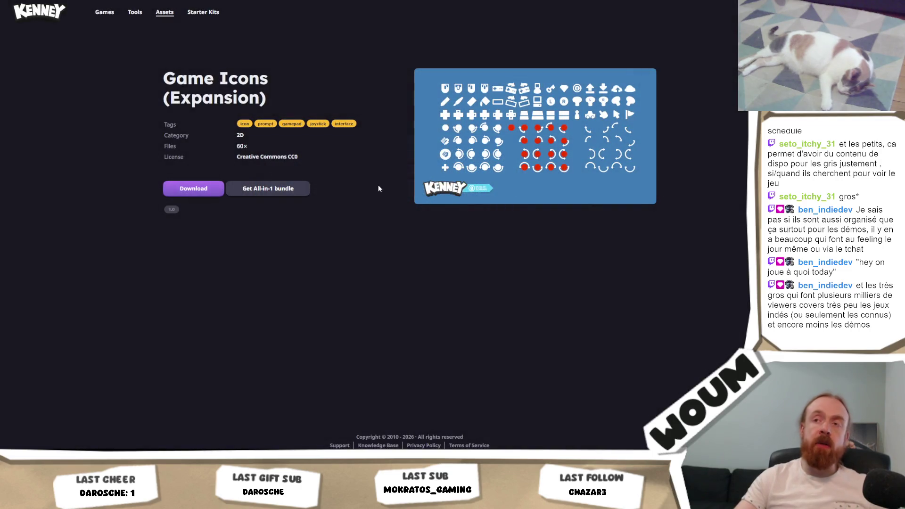
click(449, 101)
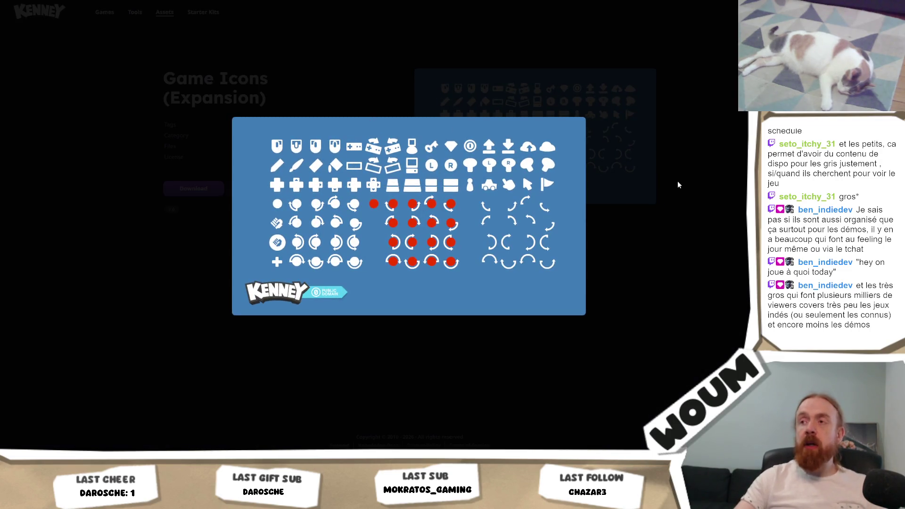
click(678, 185)
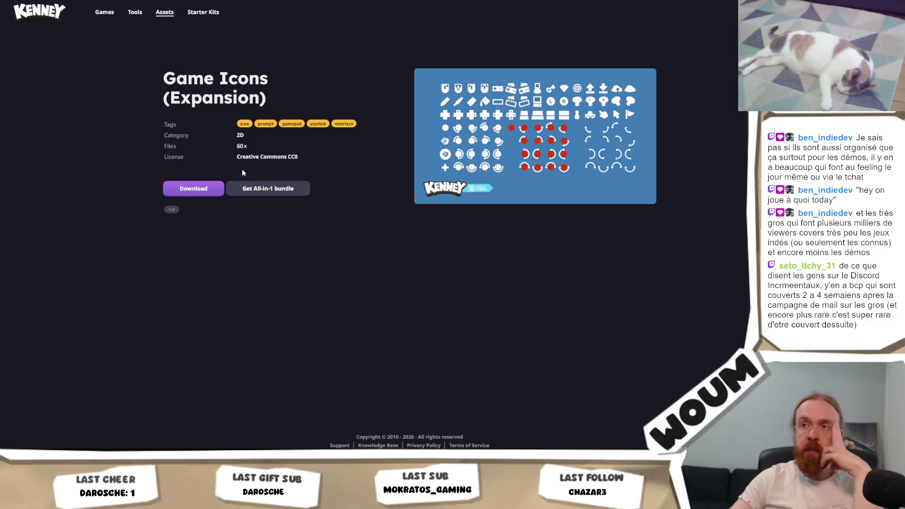
click(524, 127)
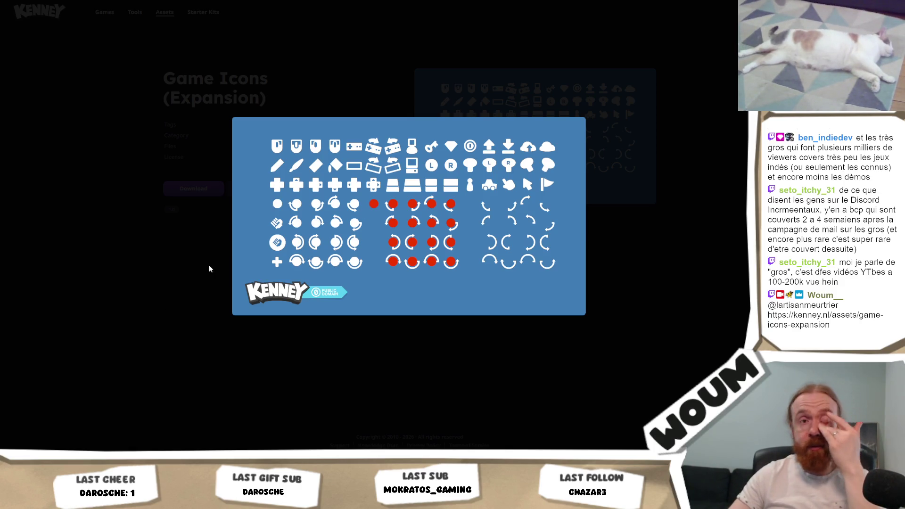
click(167, 198)
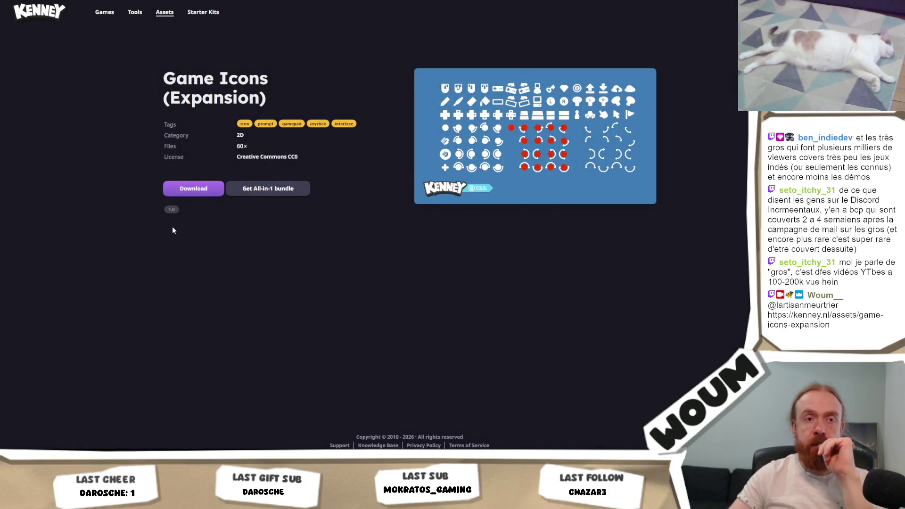
click(198, 195)
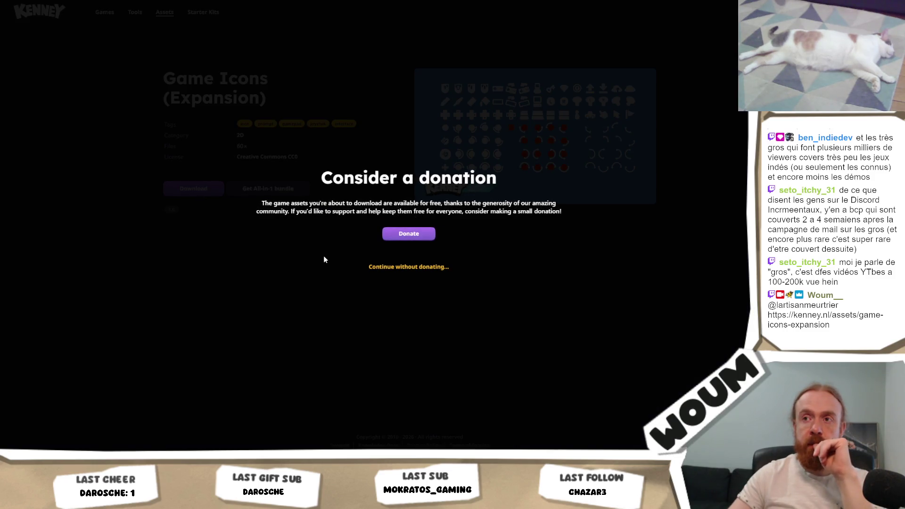
- Continue the Game Icons (Expansion) download without donating and dismiss the thanks message
click(397, 268)
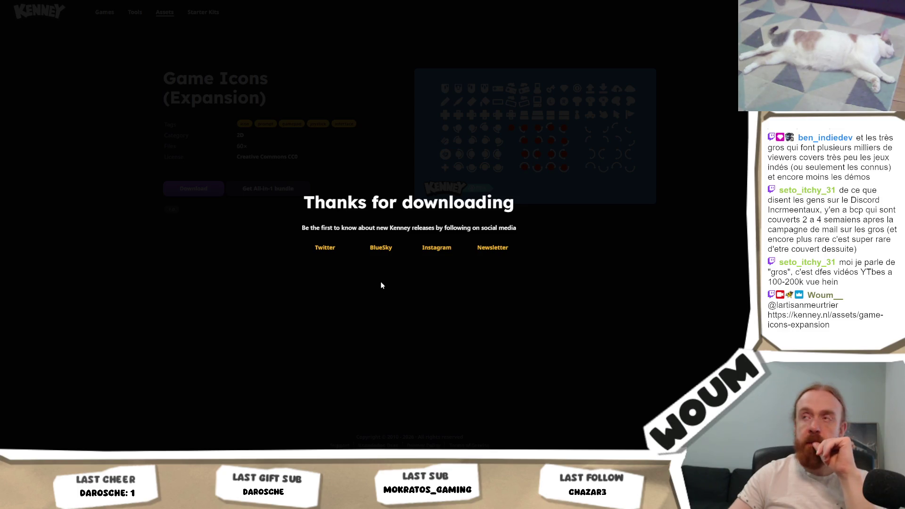
click(381, 282)
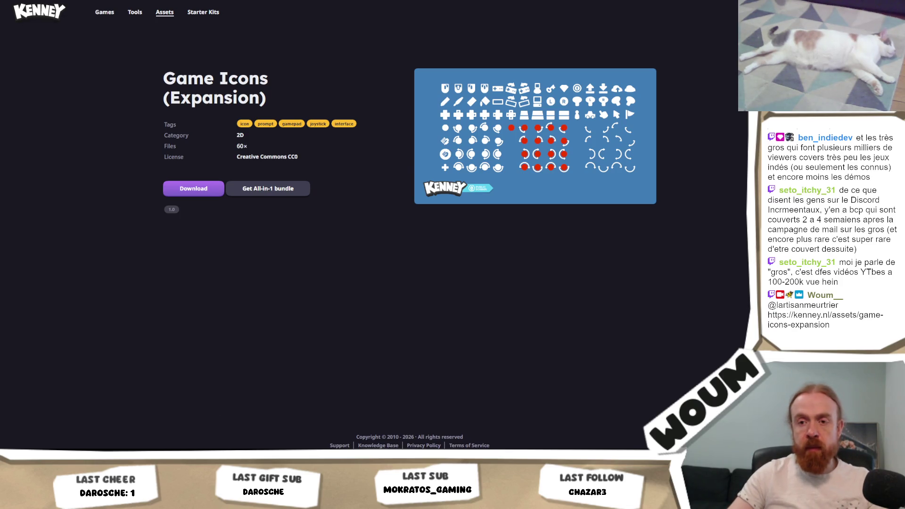
key(alt+Tab)
- Navigate the Project panel to Assets > Graphics > kenney_game-icons > PNG > White > 2x
scroll(277, 397, up, 3)
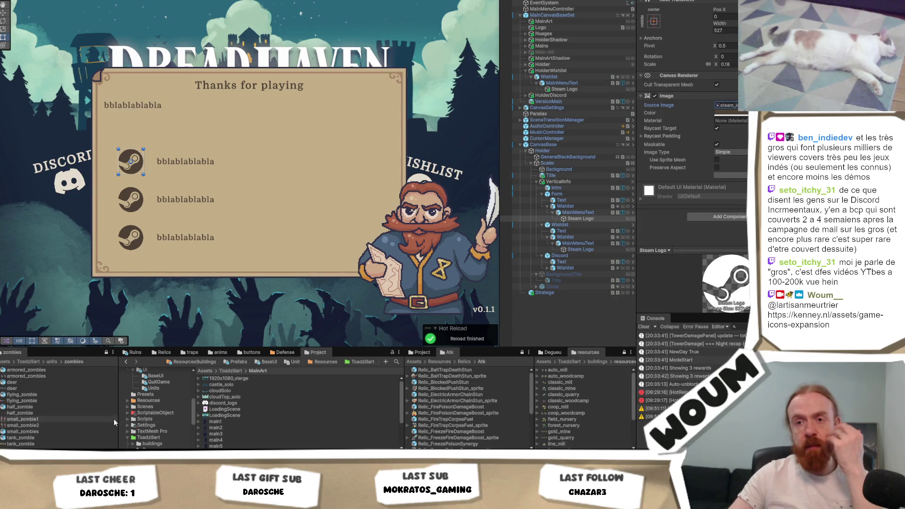
scroll(160, 412, up, 4)
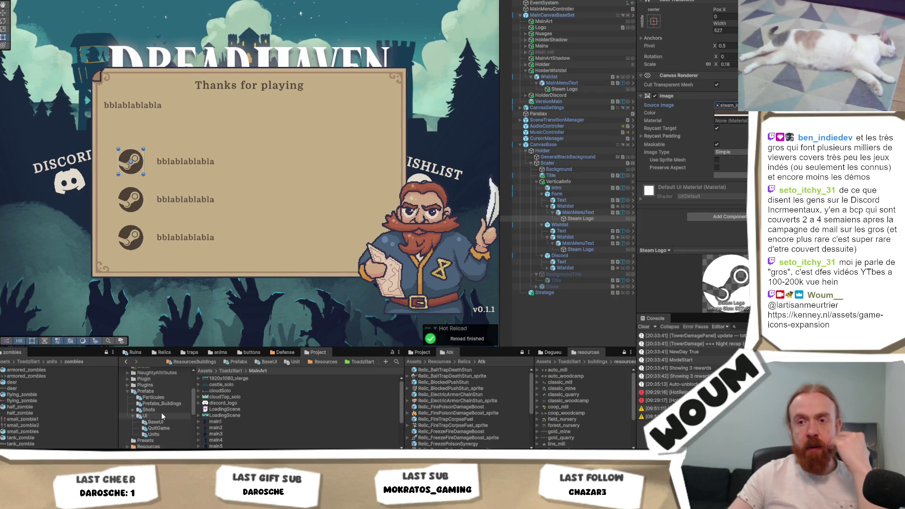
scroll(153, 415, up, 3)
click(147, 411)
double_click(261, 378)
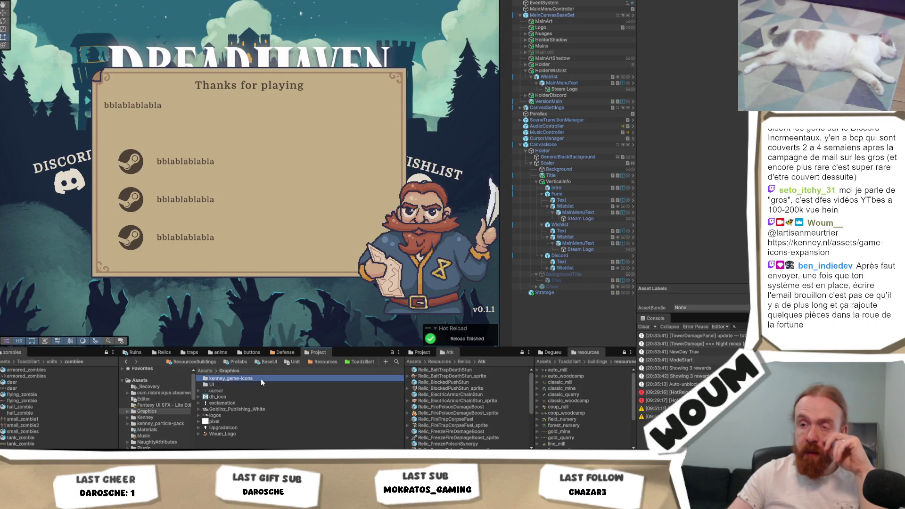
double_click(256, 380)
double_click(236, 384)
double_click(231, 384)
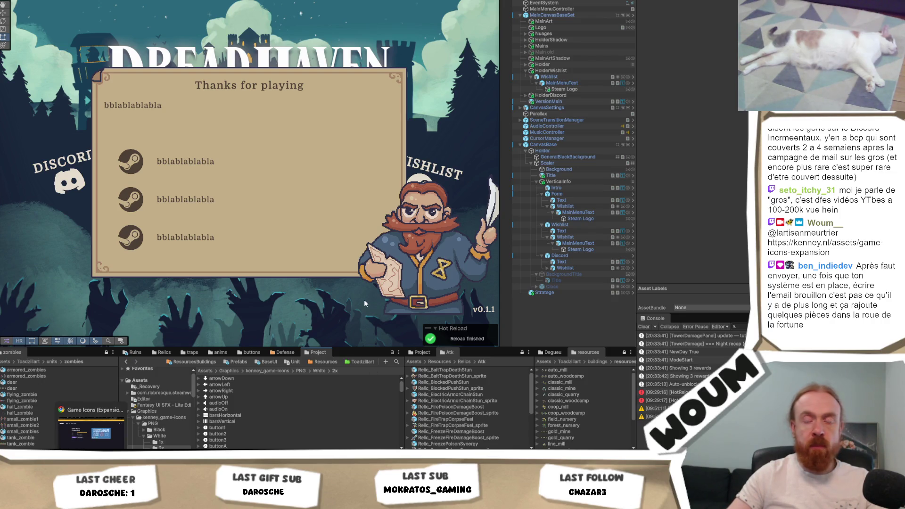
click(281, 304)
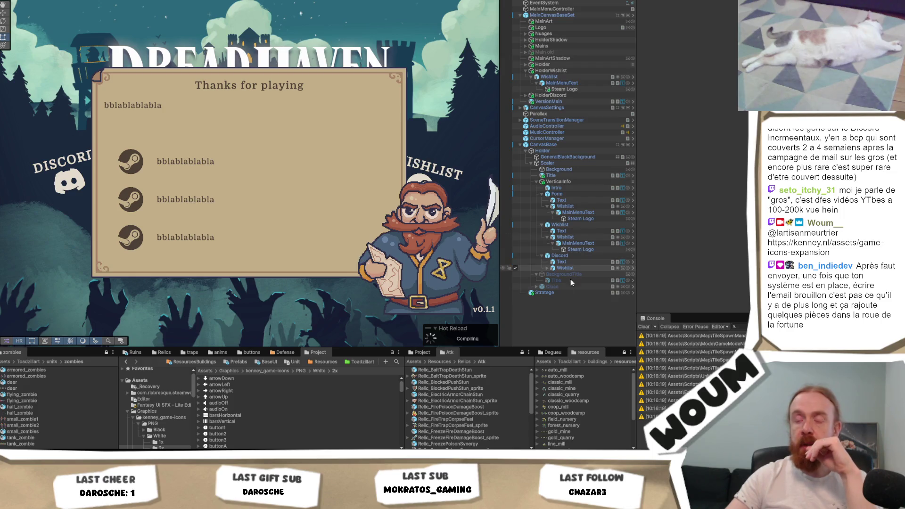
scroll(287, 412, down, 15)
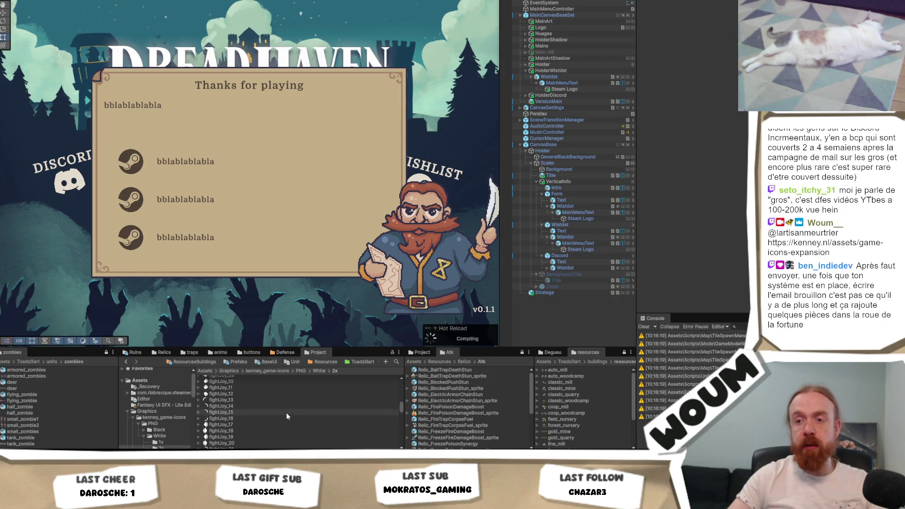
- Drag the toolPencil sprite into the Form line Steam Logo's Source Image
scroll(287, 412, down, 20)
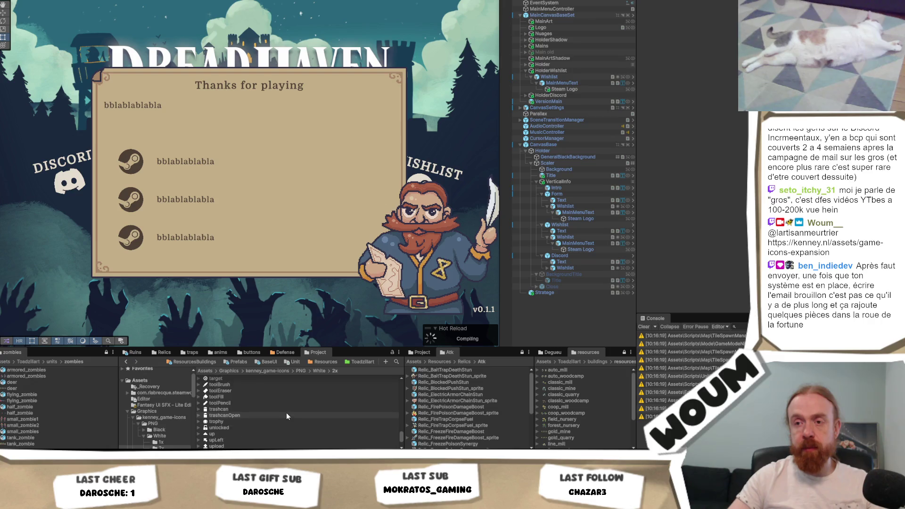
scroll(257, 400, up, 3)
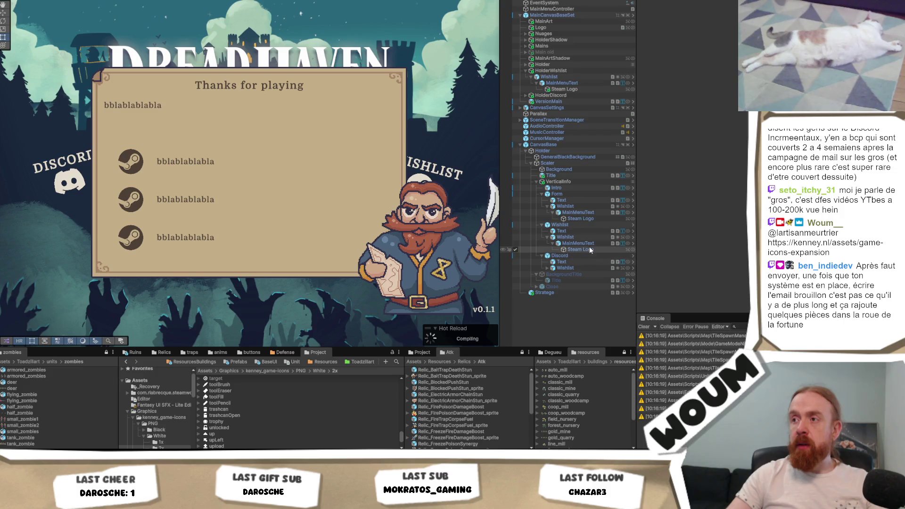
click(592, 218)
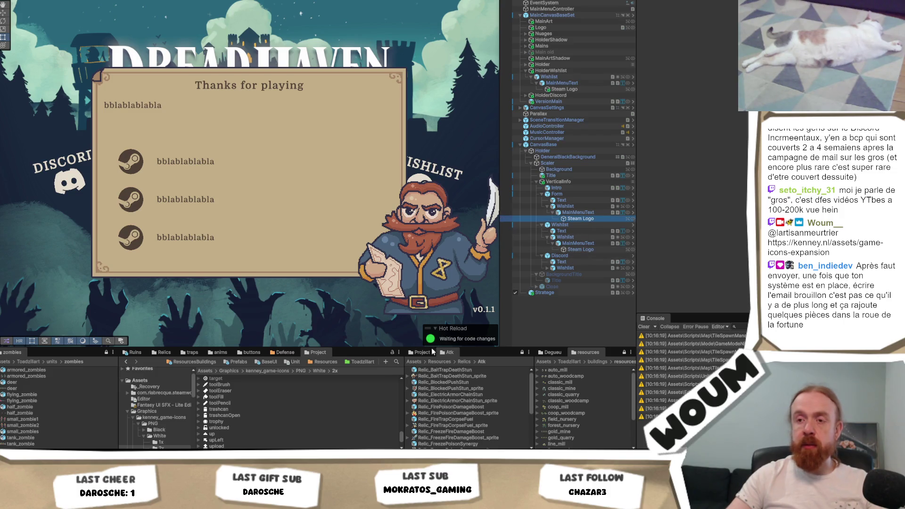
drag(245, 401, 737, 108)
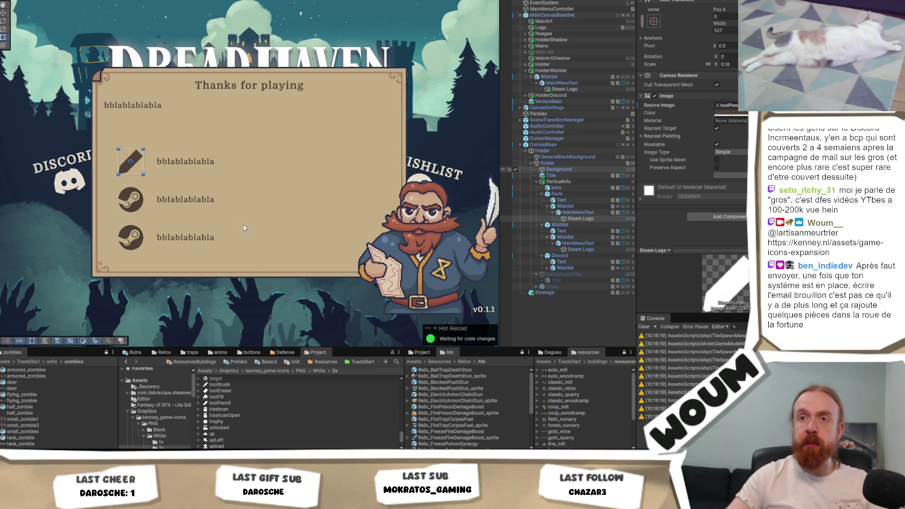
click(276, 193)
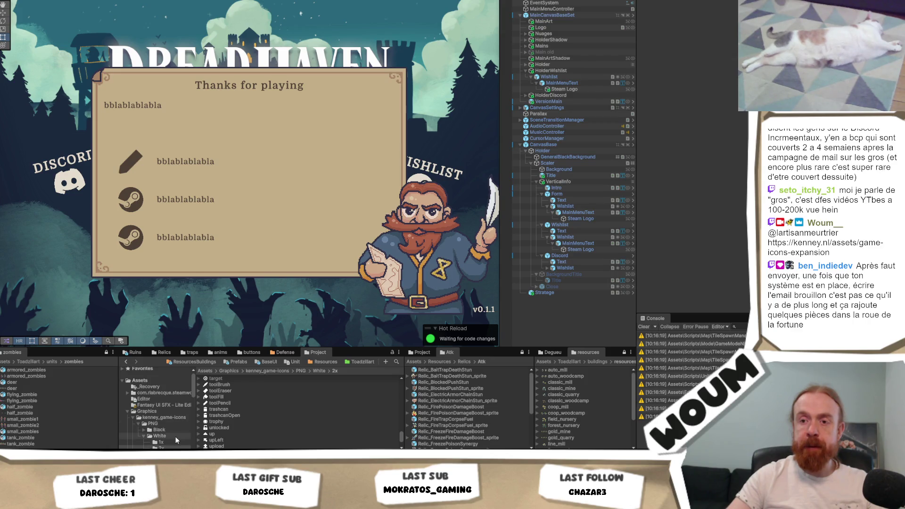
key(alt+Tab)
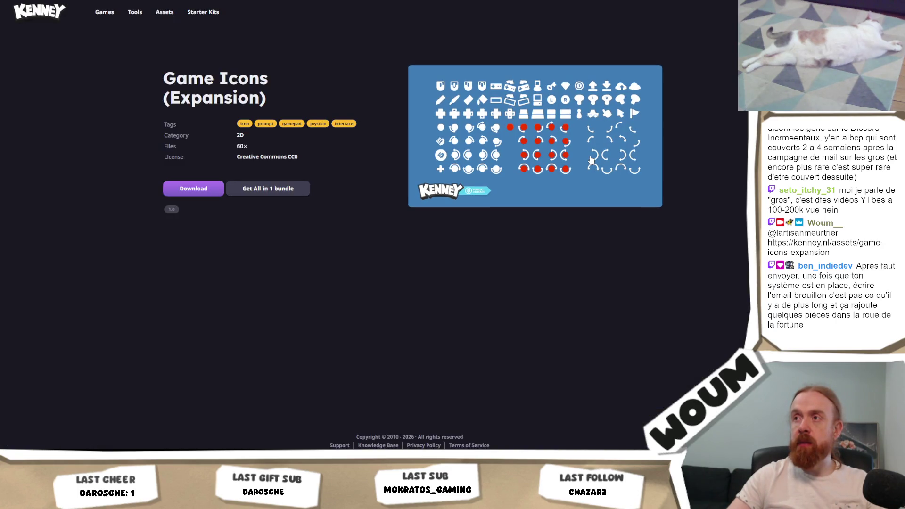
- Go back to page 1 of the UI listing and preview the Board Game Icons pack
key(alt+Left)
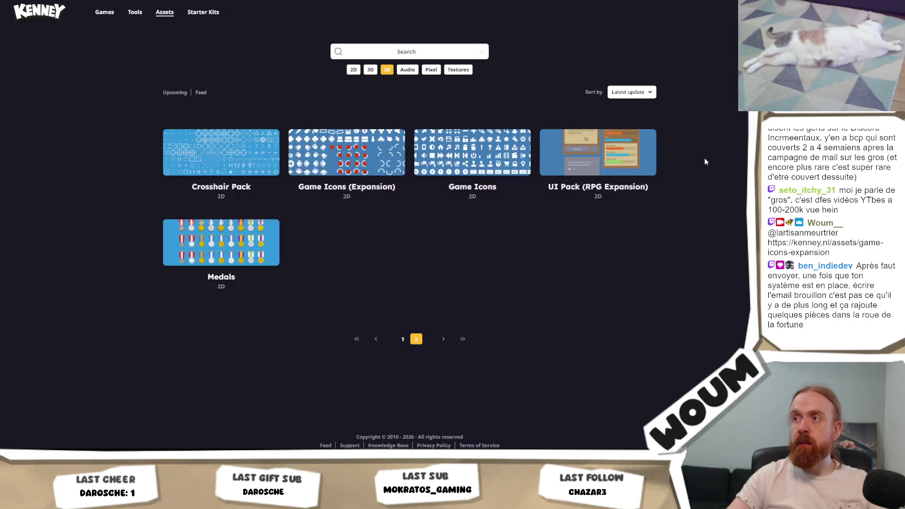
click(402, 340)
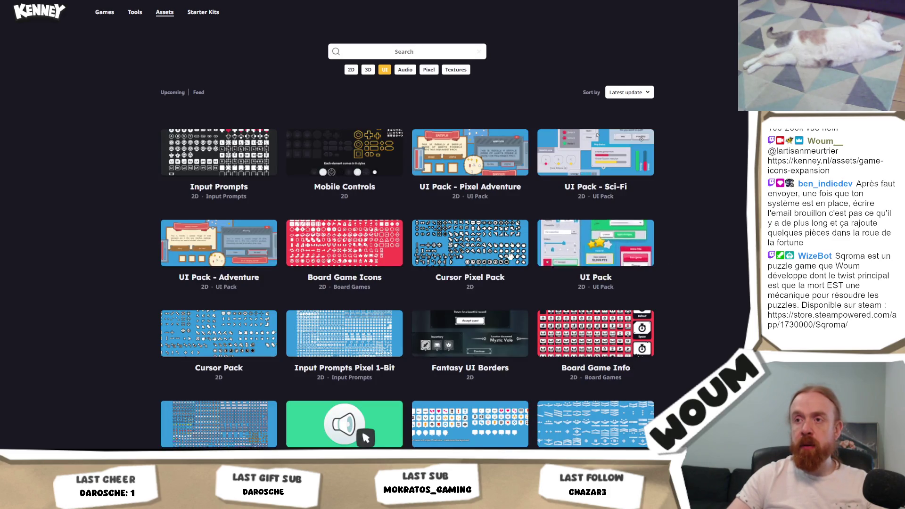
click(372, 247)
click(585, 134)
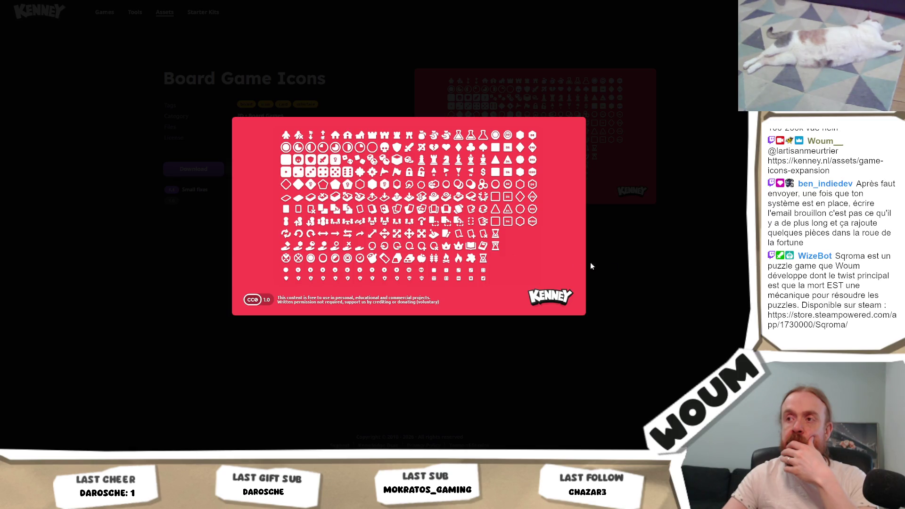
click(612, 265)
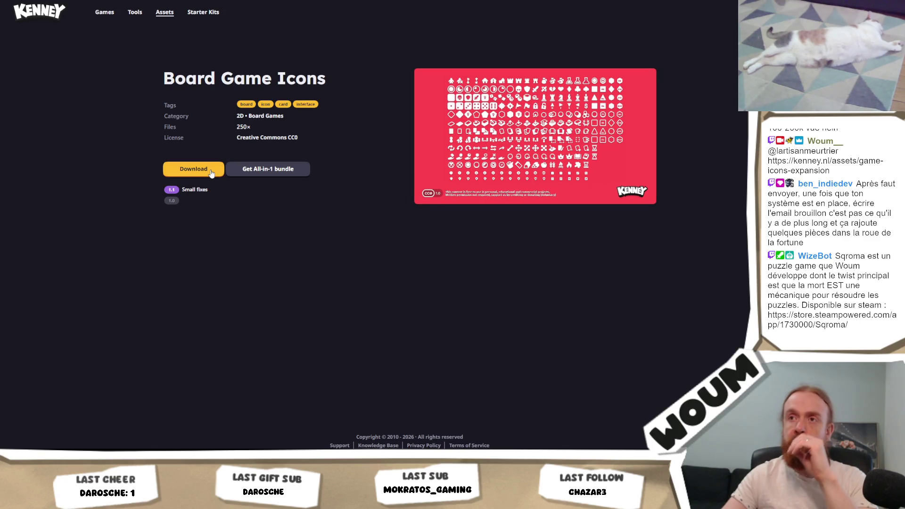
- Download Board Game Icons without donating and dismiss the thanks-for-downloading message
click(211, 174)
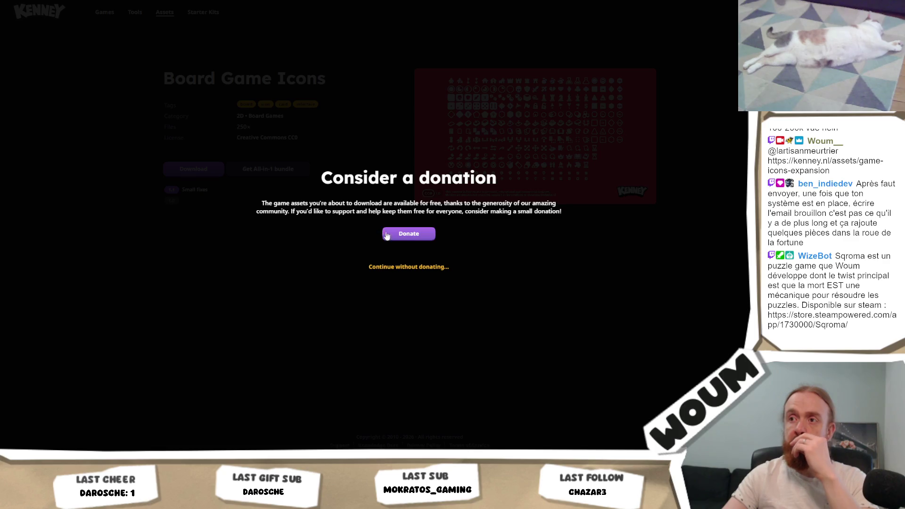
click(411, 267)
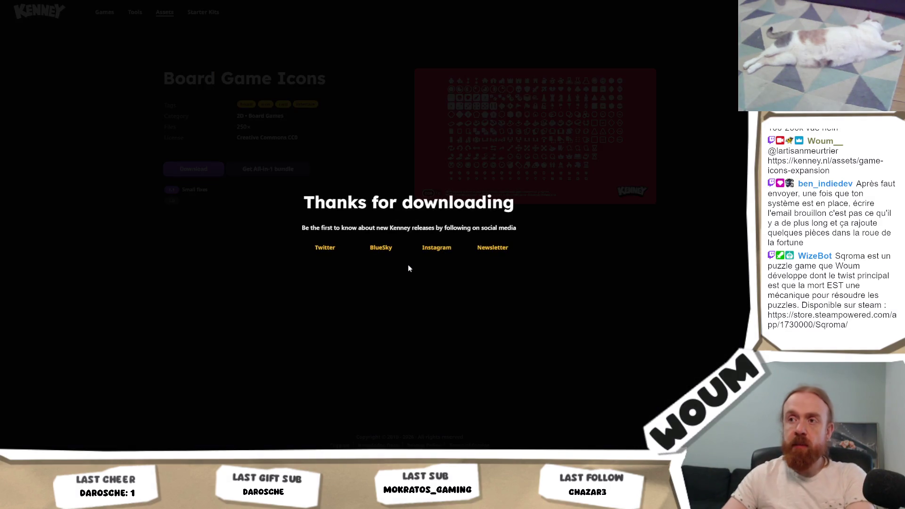
click(349, 292)
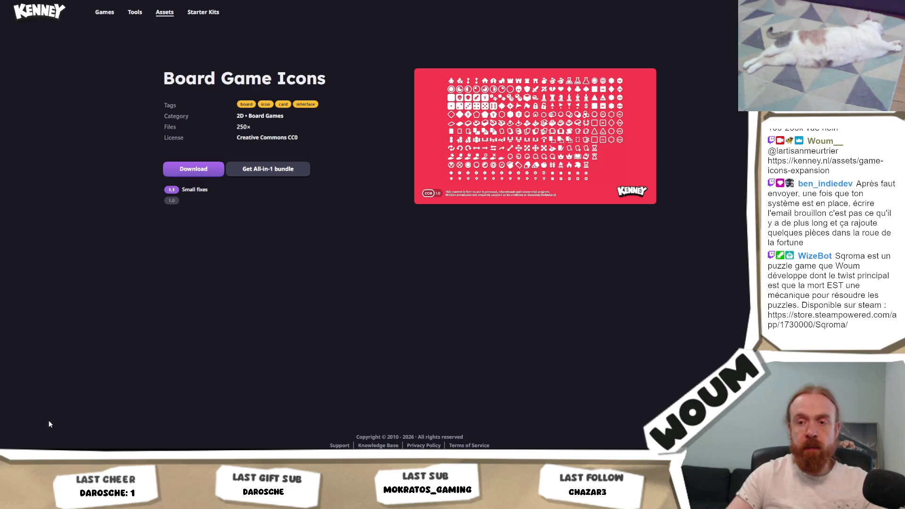
mouse_move(125, 500)
click(125, 427)
click(278, 416)
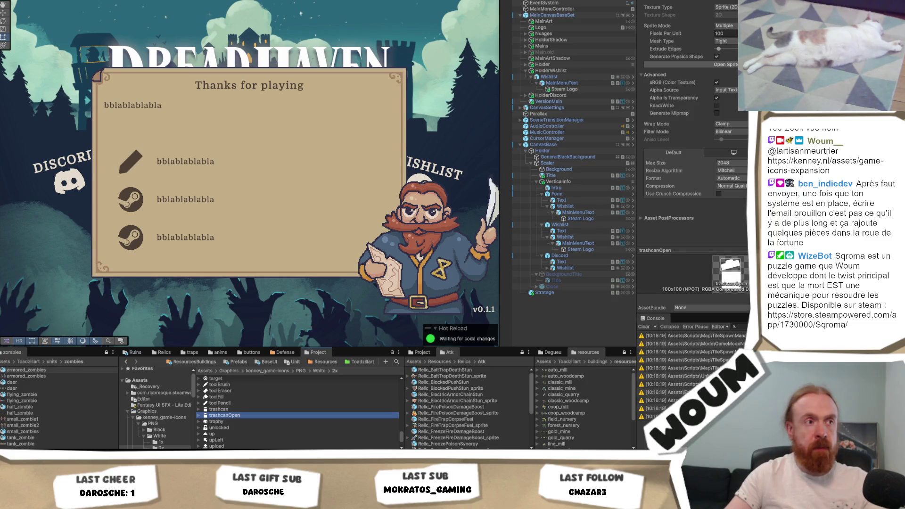
- Assign the book_closed sprite to the Form line's icon Source Image
click(302, 415)
scroll(297, 429, up, 1)
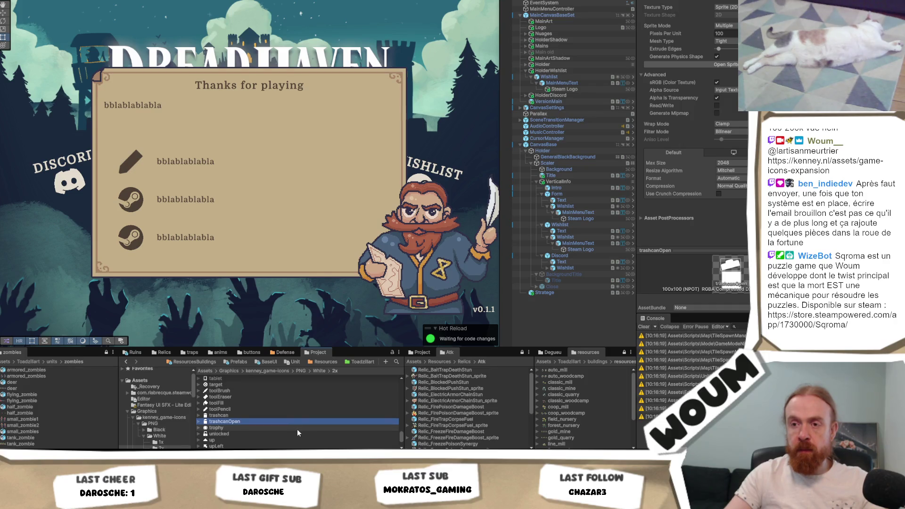
scroll(249, 413, up, 10)
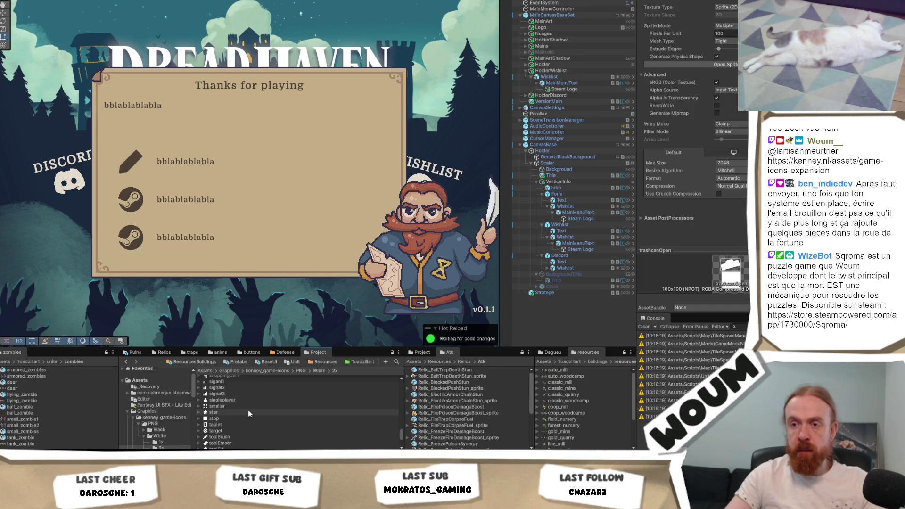
scroll(248, 410, up, 15)
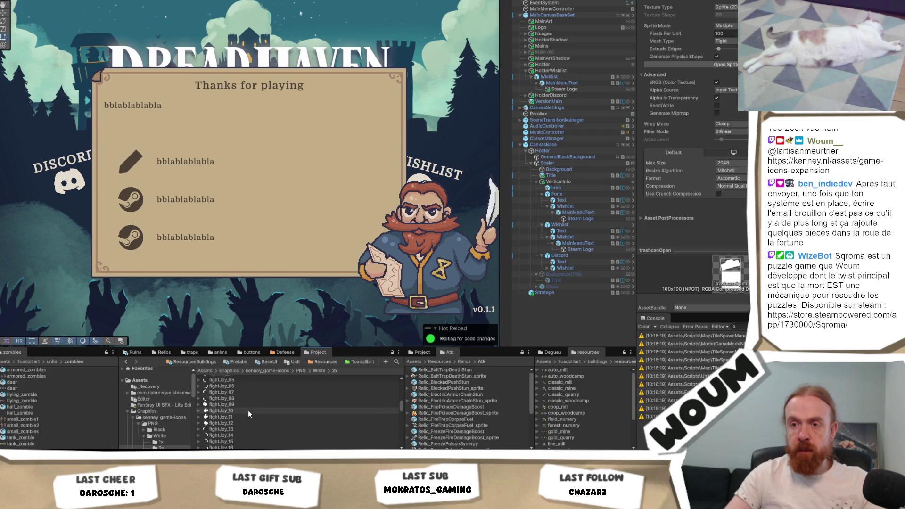
click(247, 428)
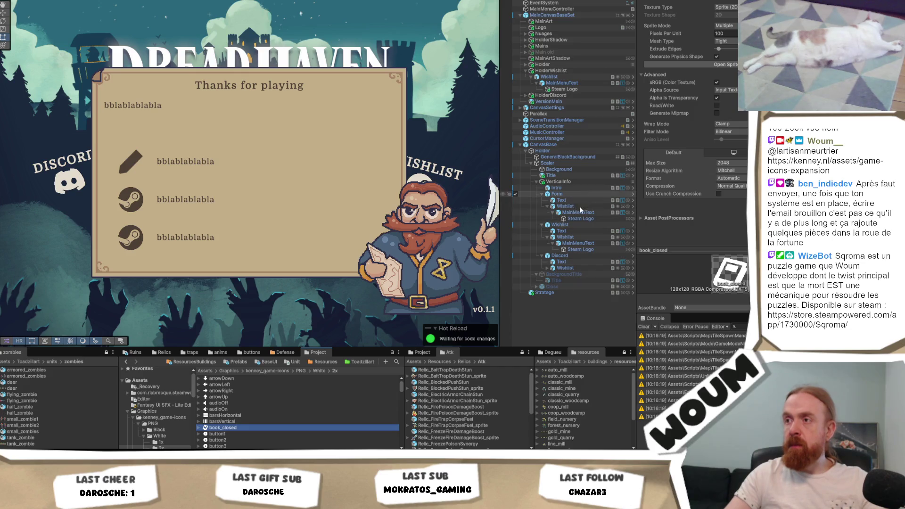
click(581, 219)
mouse_move(239, 427)
mouse_down()
mouse_move(377, 283)
mouse_move(729, 105)
mouse_up()
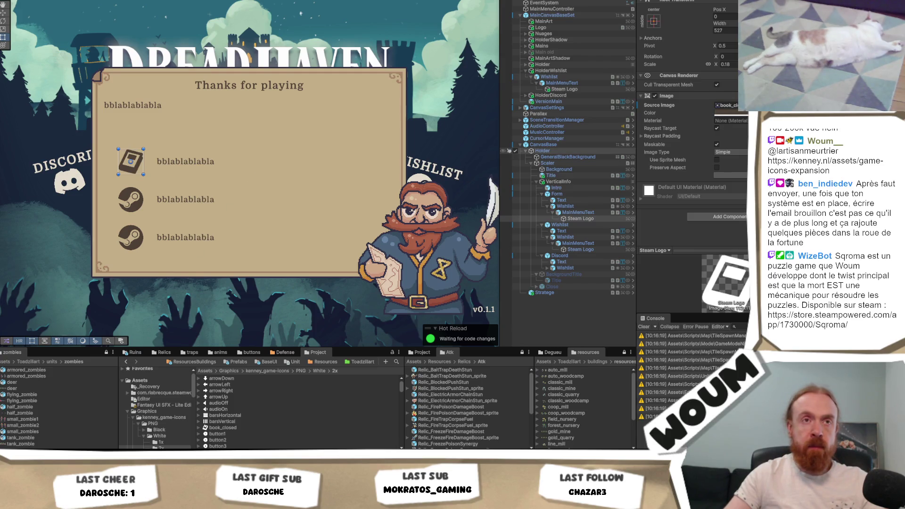
- Select the Discord line's Steam Logo image under Wishlist > MainMenuText in the Hierarchy
click(568, 268)
key(Right)
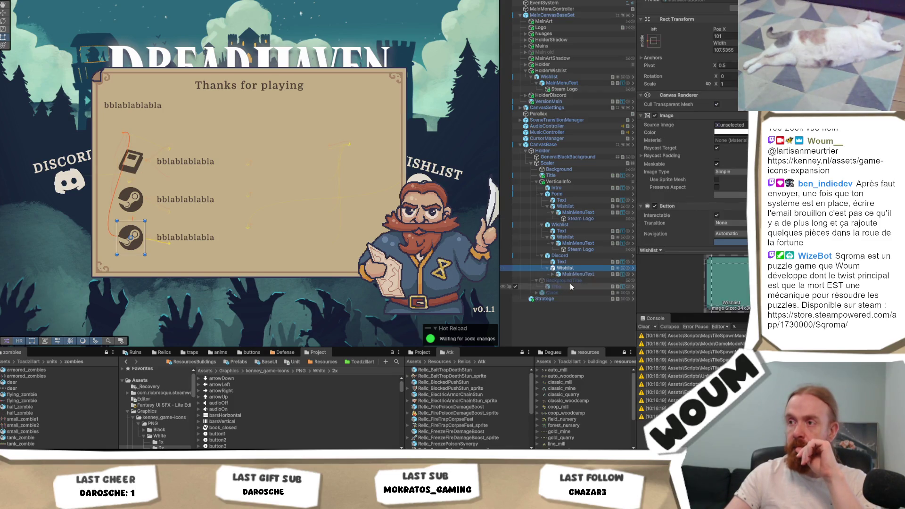
click(573, 275)
click(551, 274)
click(571, 280)
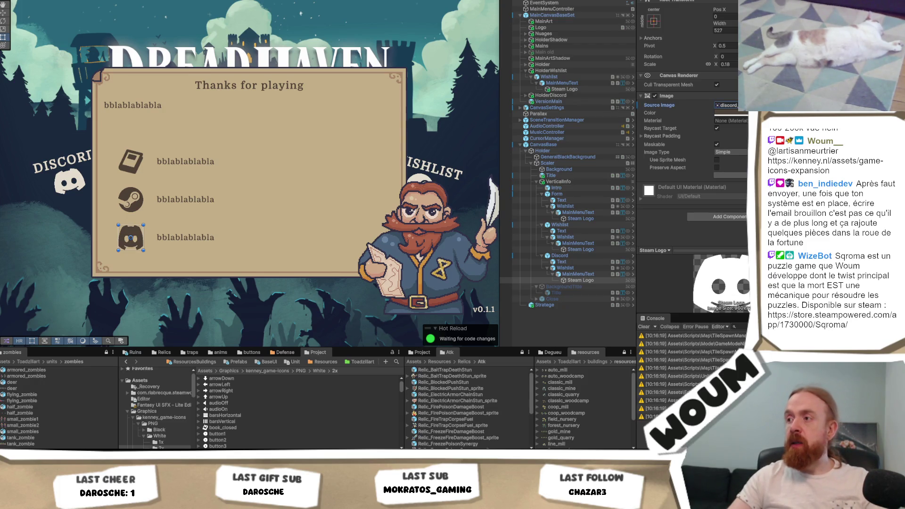
- Give the Discord icon width 960 and Scale X 0.12
click(719, 30)
text(960736)
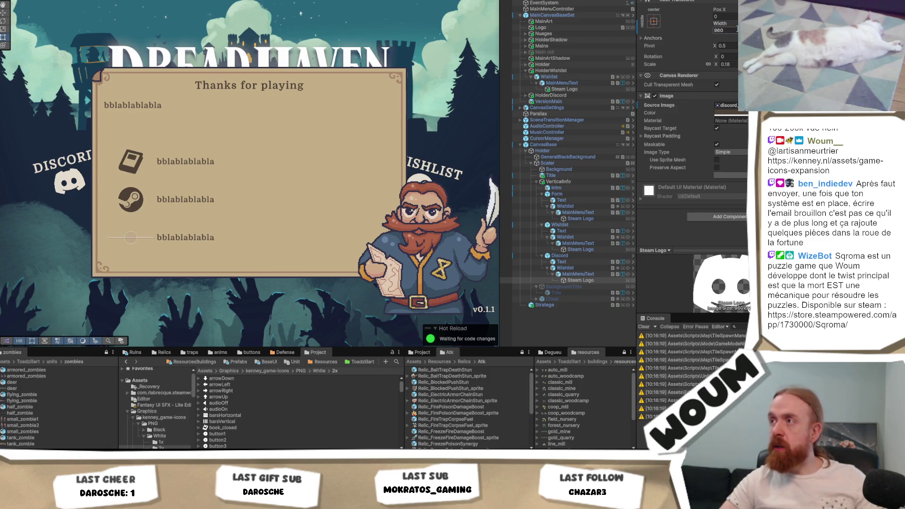
click(737, 64)
text(0.1)
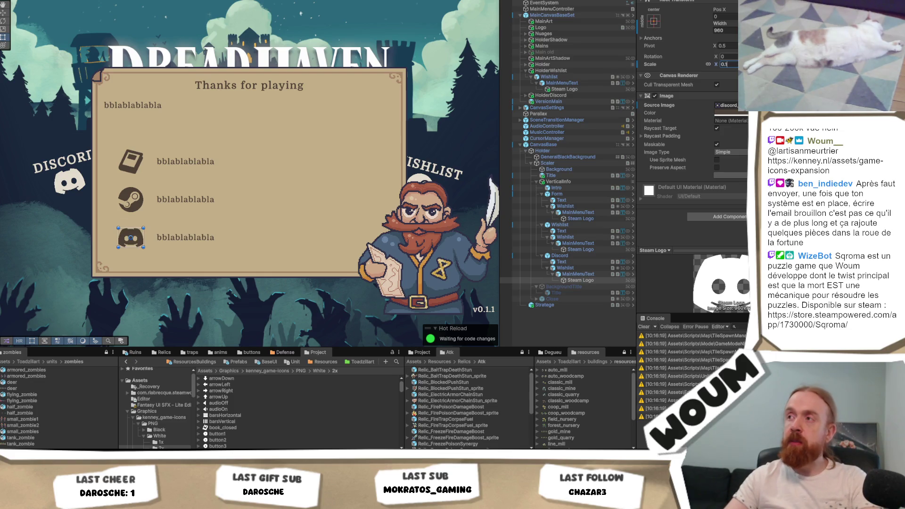
text(5)
key(BackSpace)
text(2)
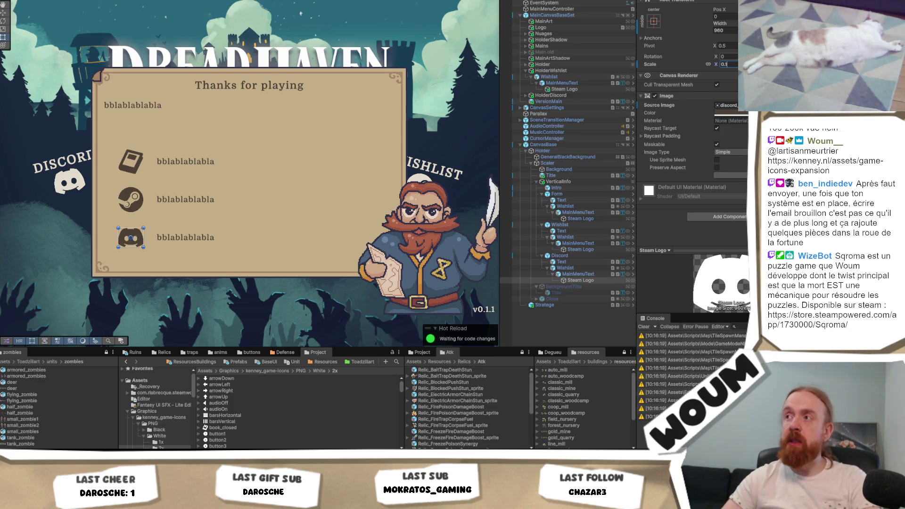
click(578, 249)
click(586, 218)
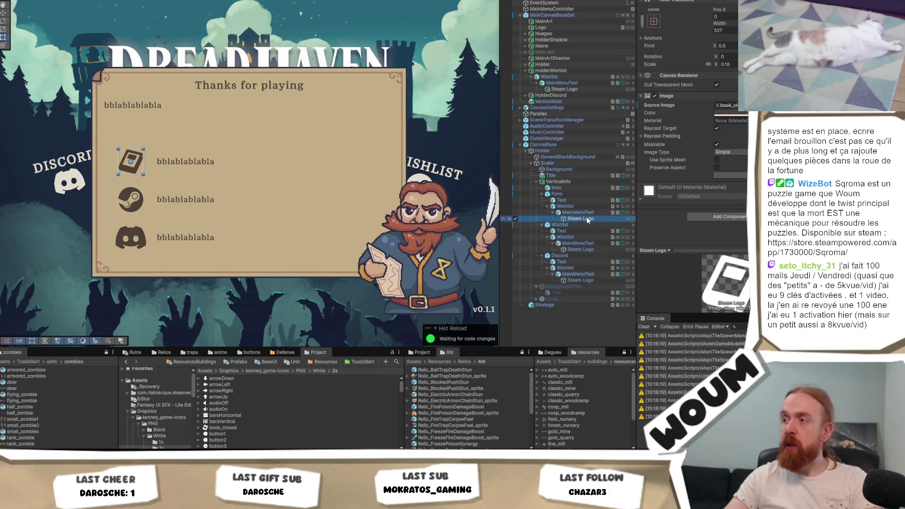
- Set the book icon's Rect Transform to width 112 and X scale 0.9, briefly trying 0.8
double_click(725, 30)
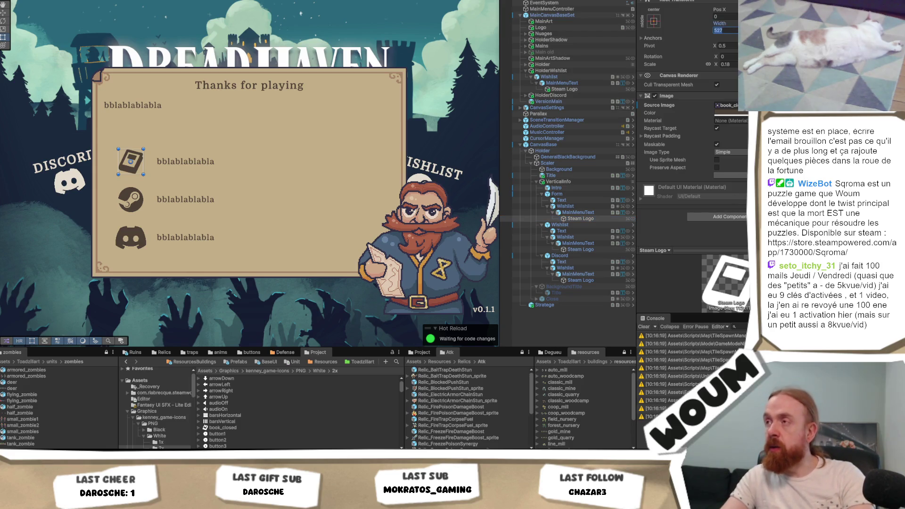
text(112)
key(Return)
double_click(726, 64)
text(1)
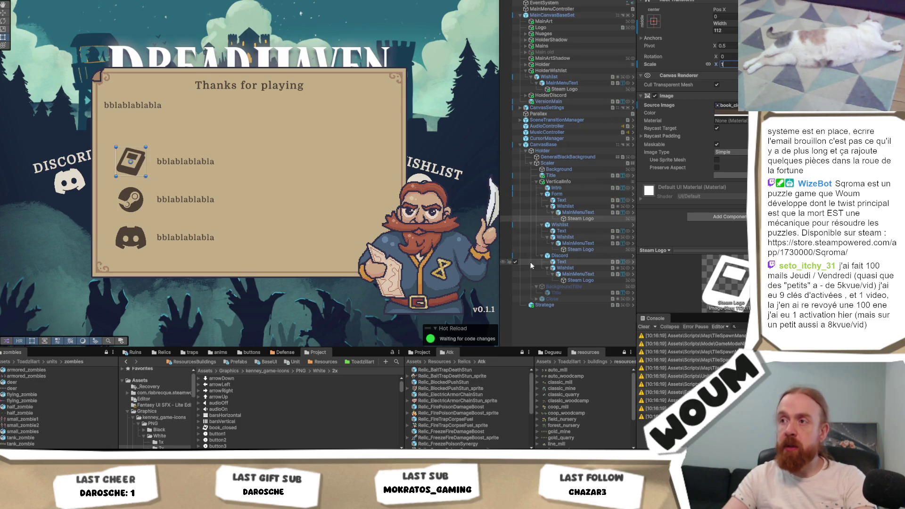
key(BackSpace)
text(0.8)
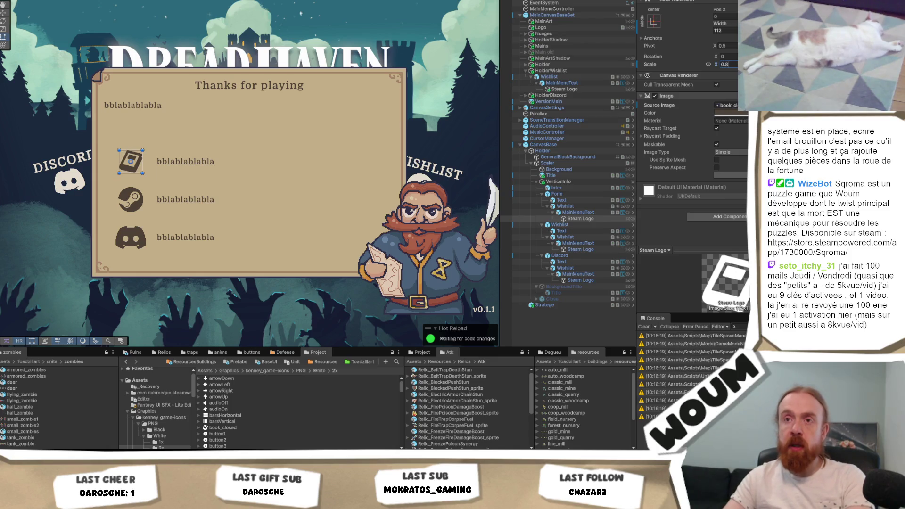
key(BackSpace)
text(9)
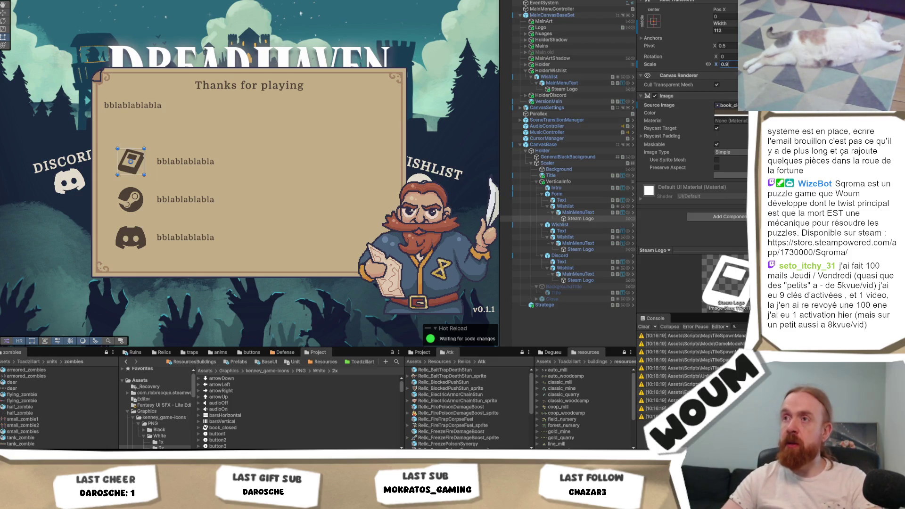
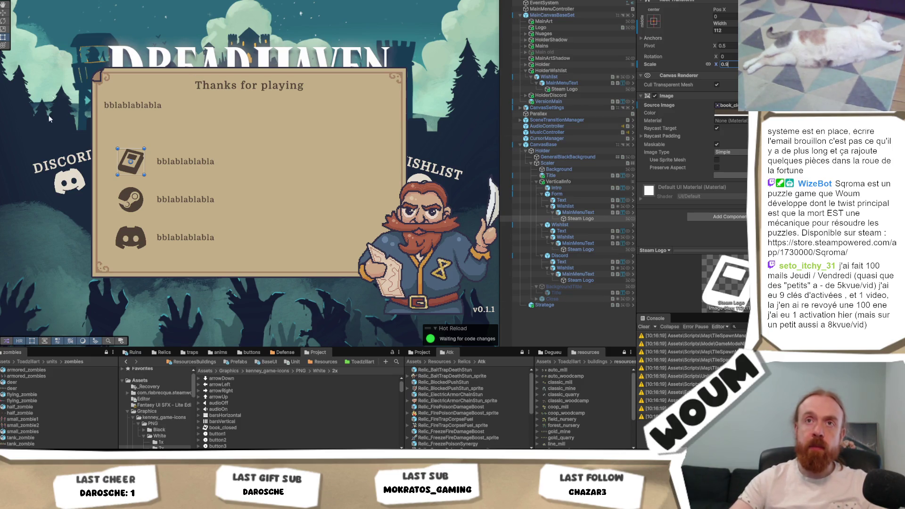
- Confirm the Steam Logo's 0.9 scale, preview it in Game view, and select SceneTransitionManager
key(Return)
key(ctrl+2)
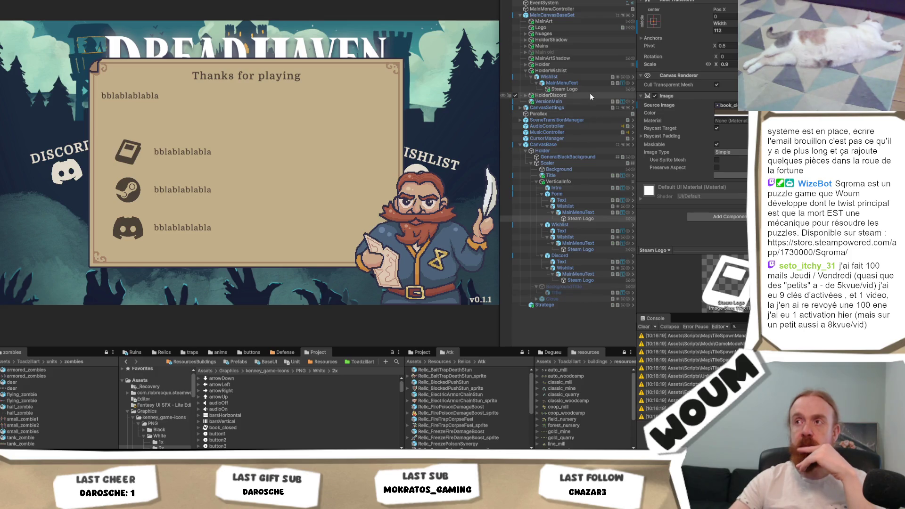
click(569, 122)
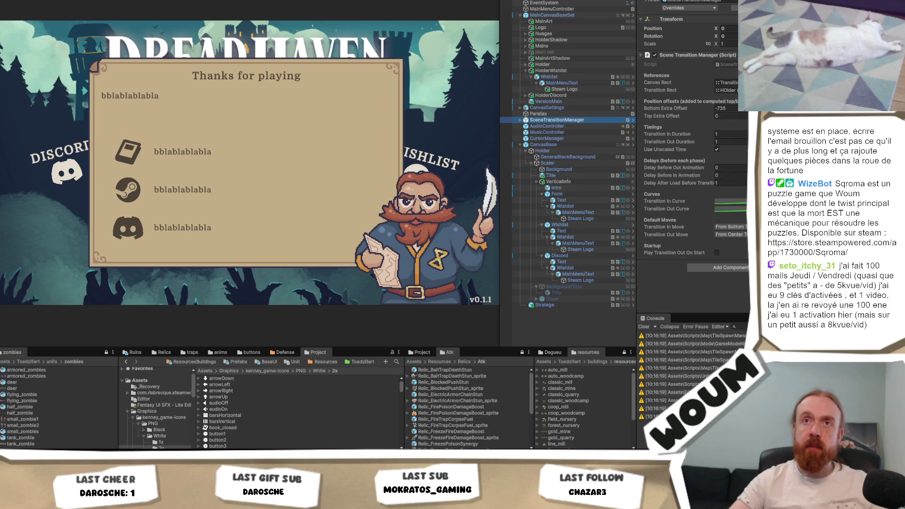
key(alt+f)
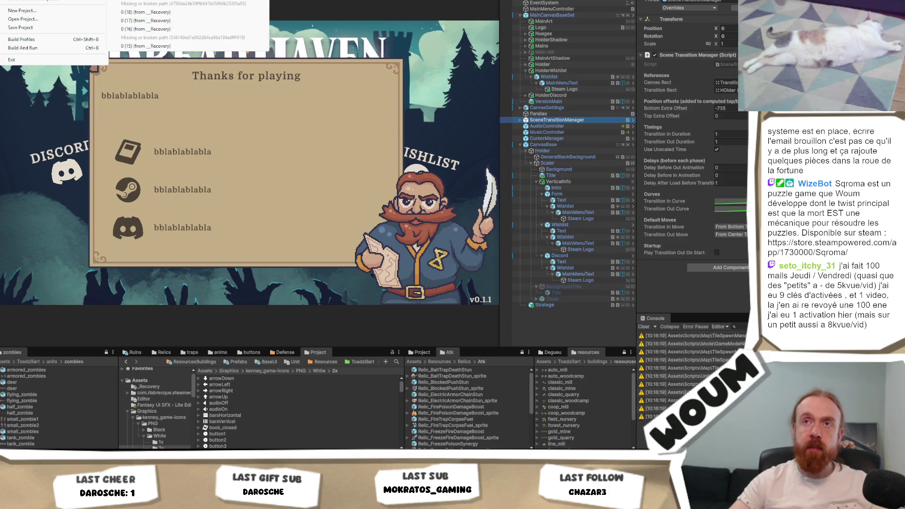
- Load the game map scene, check MANAGERS, and enable the CanvasCursor object
click(206, 10)
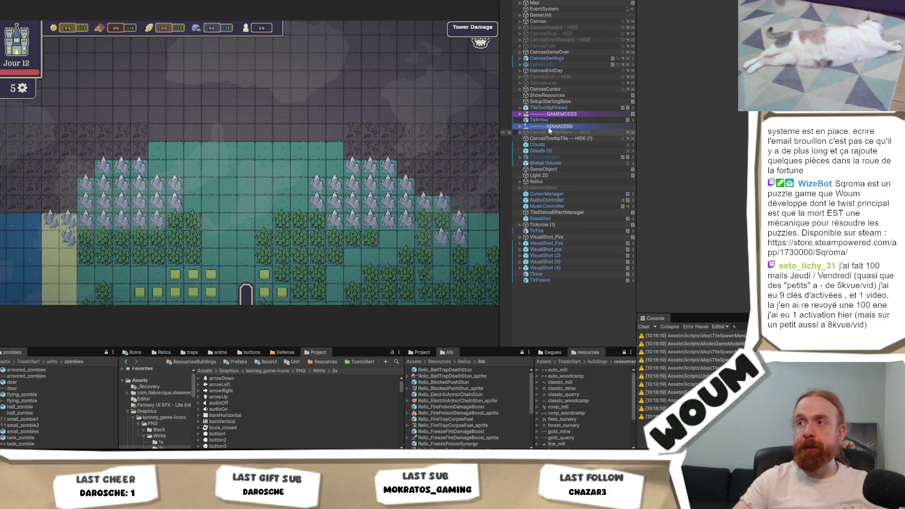
click(519, 126)
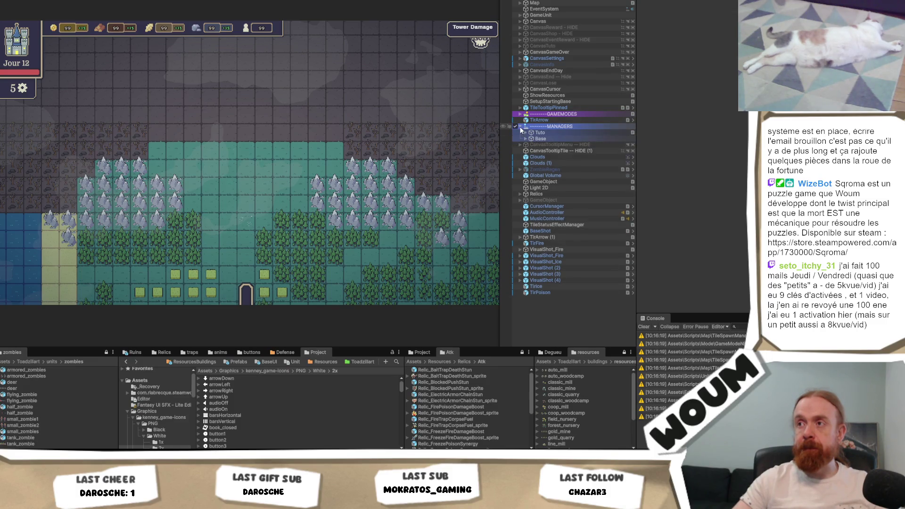
click(520, 126)
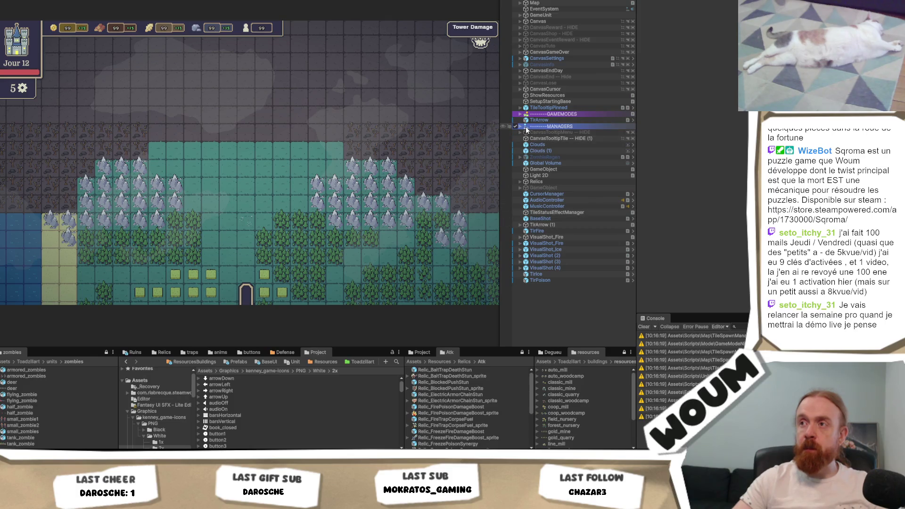
click(516, 89)
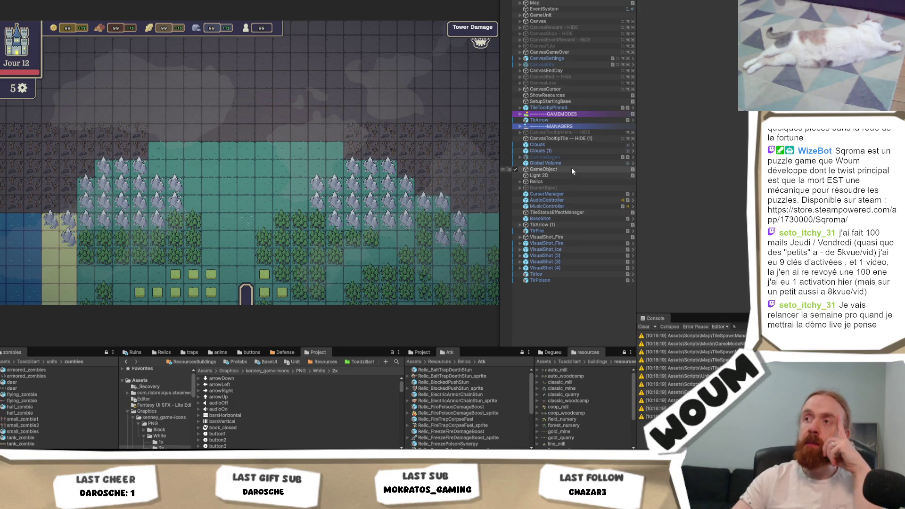
- Expand CanvasInfo > Holder > Scaler and select the InfoOk button
click(556, 64)
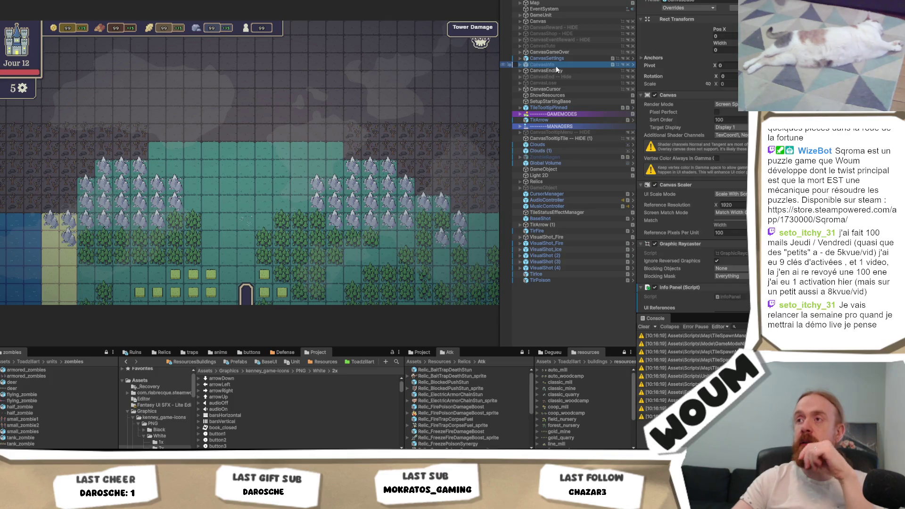
click(520, 64)
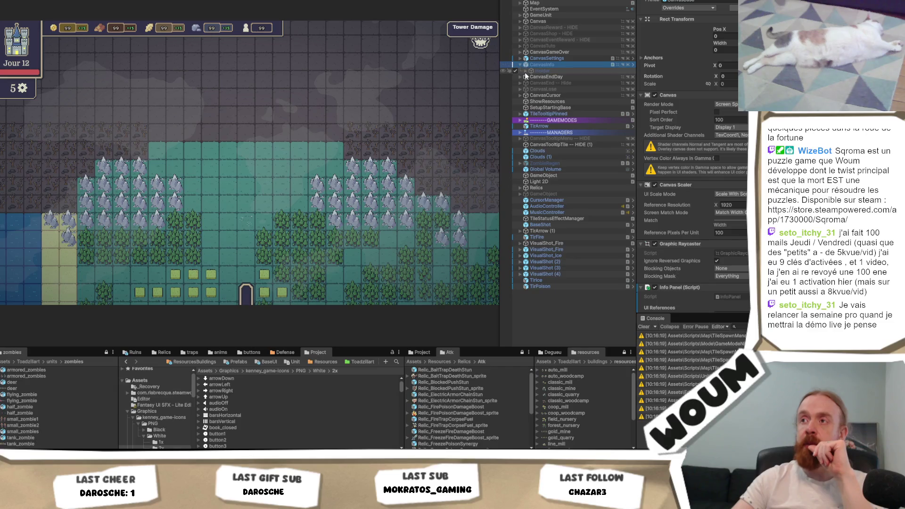
click(526, 71)
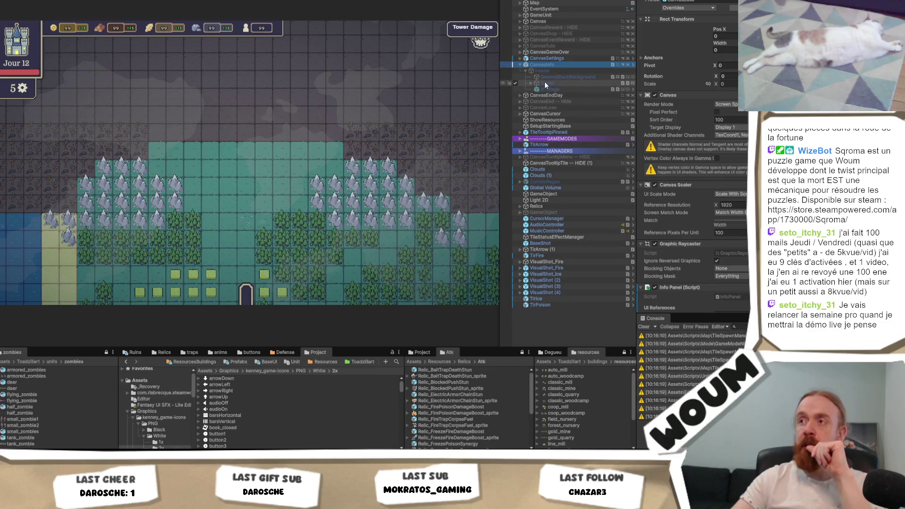
click(530, 83)
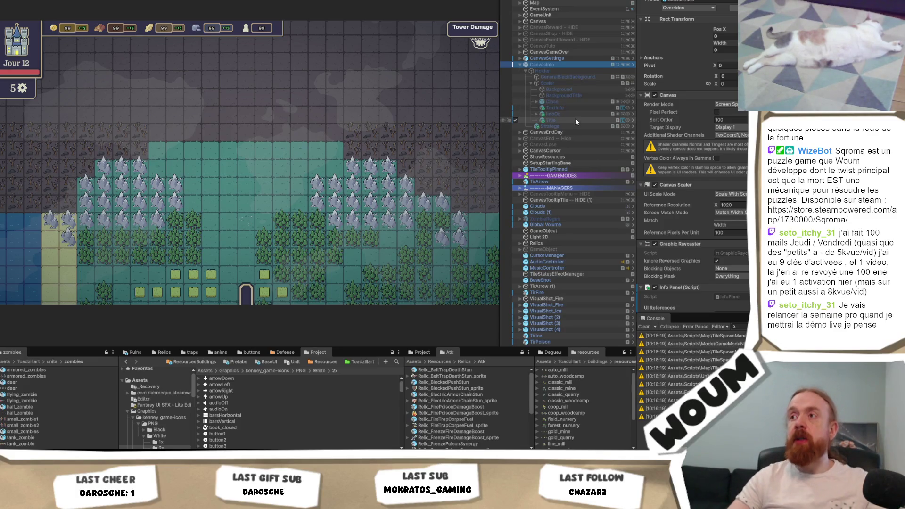
click(581, 121)
click(580, 114)
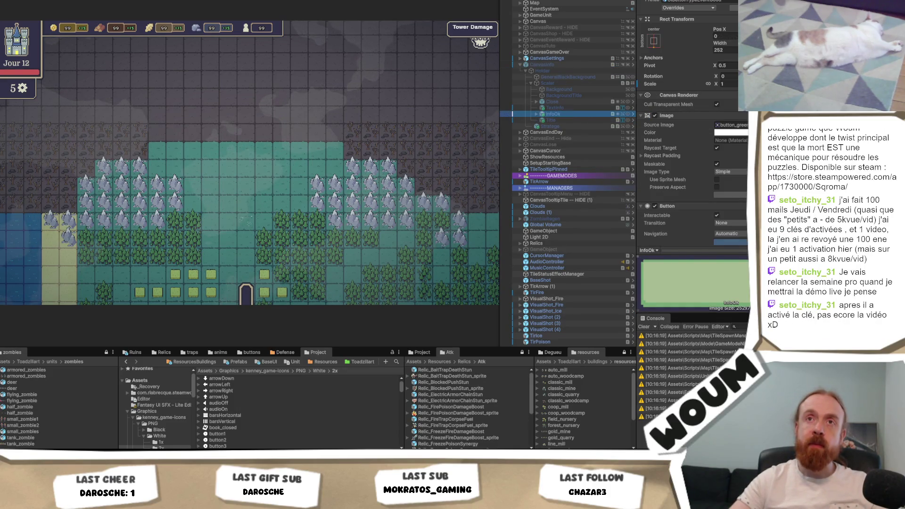
key(alt+f)
mouse_move(57, 1)
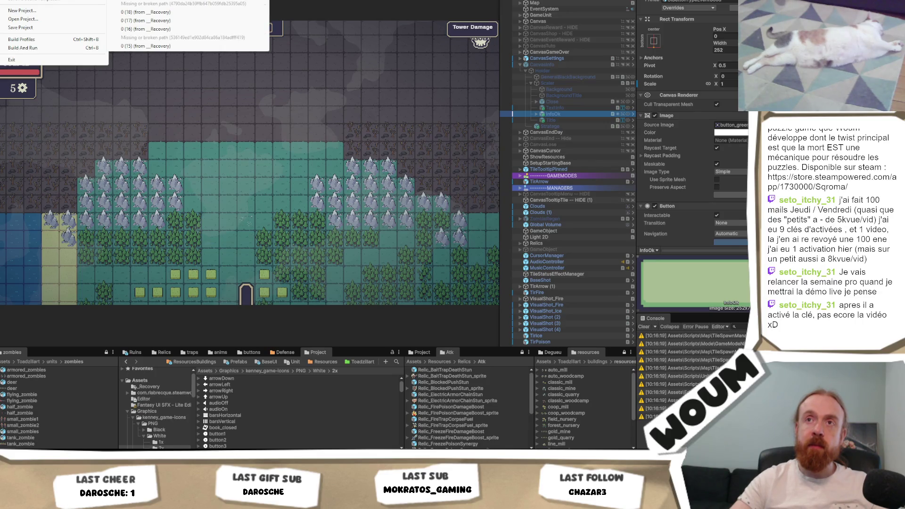
- Reopen the DreadHaven main menu scene and rename CanvasBase to CanvasQuitGame
click(151, 1)
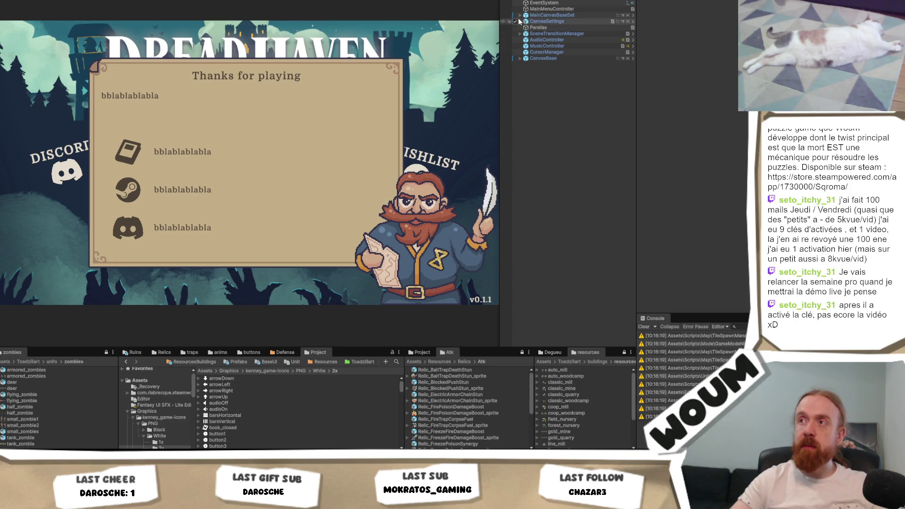
click(519, 58)
click(539, 59)
click(539, 61)
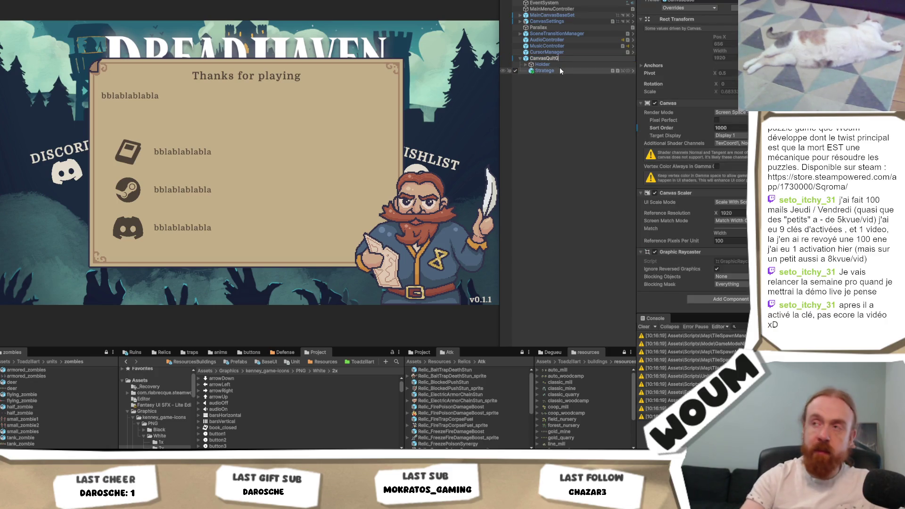
text(QuitGame)
key(Return)
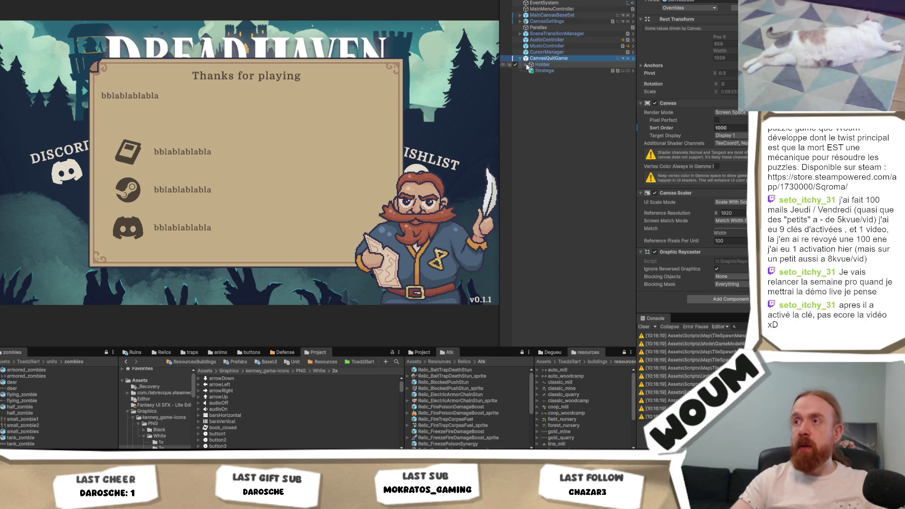
- Expand Holder > Scaler, paste the InfoOk button into the popup, and select it
click(527, 65)
click(525, 65)
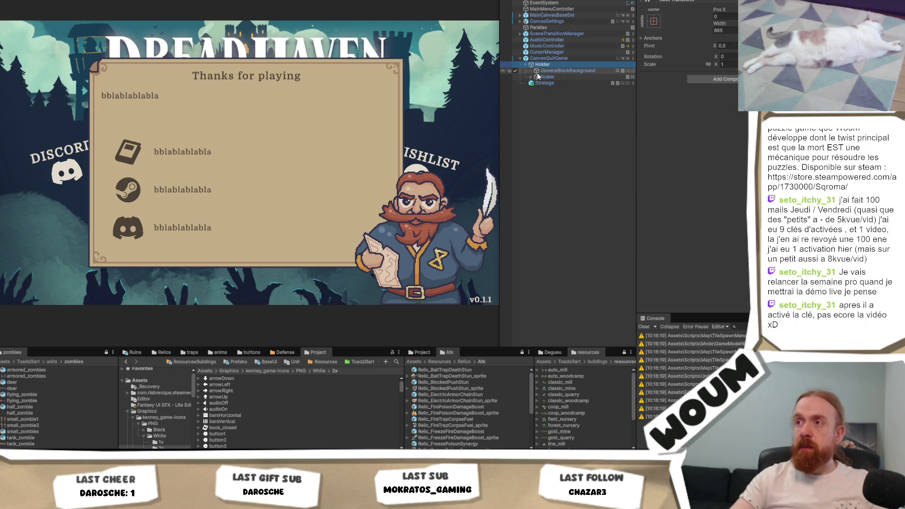
click(531, 77)
key(ctrl+shift+v)
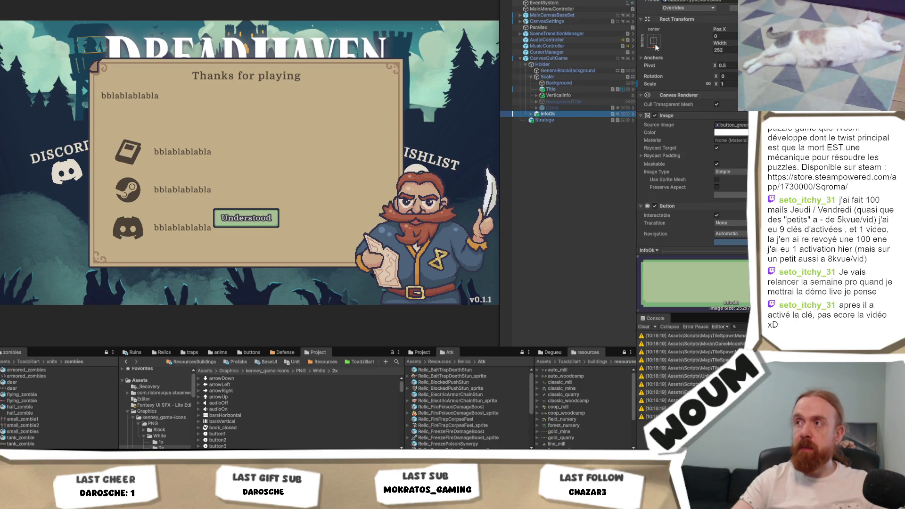
click(654, 41)
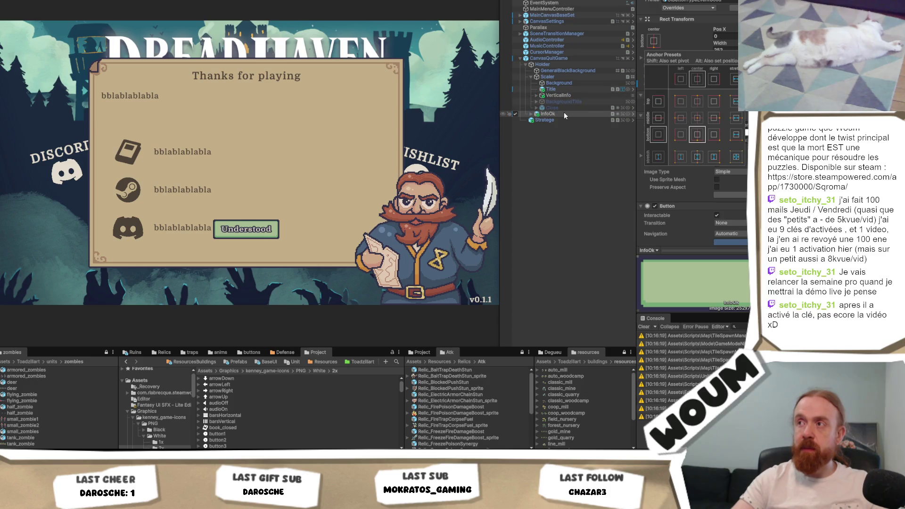
key(Escape)
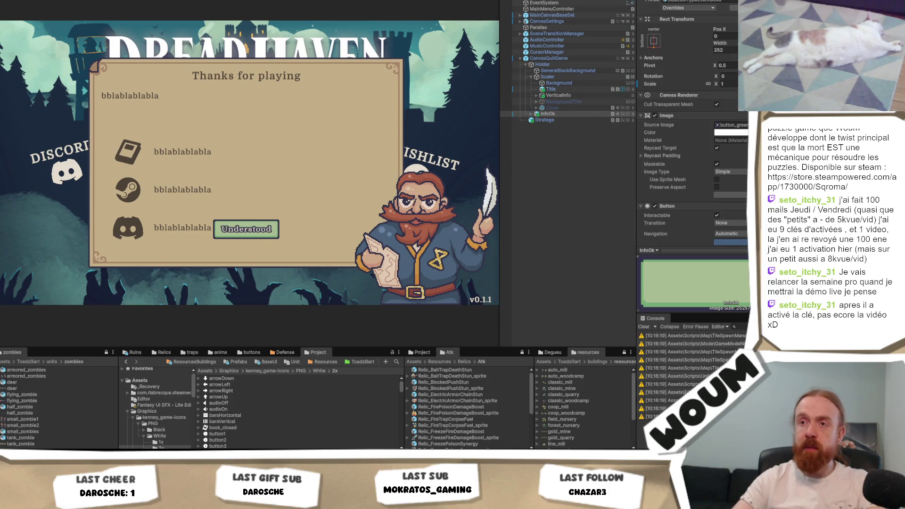
click(547, 114)
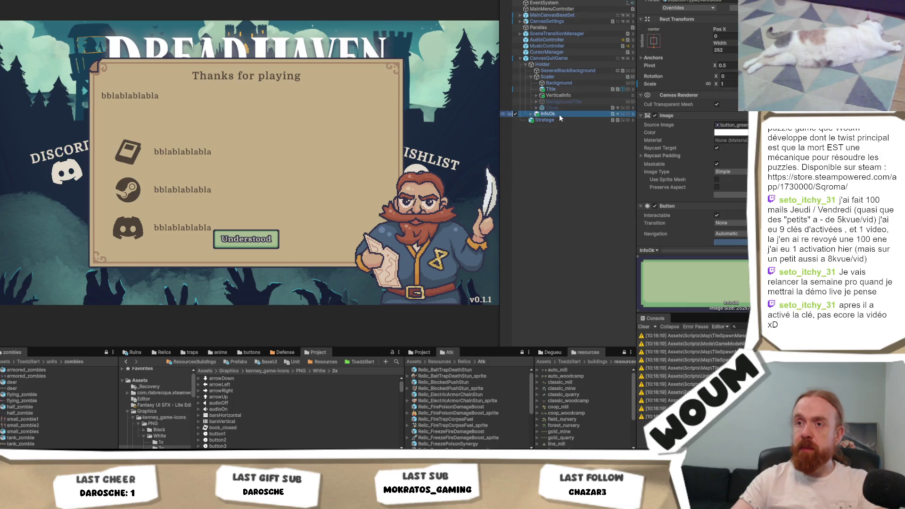
- Wrap InfoOk in an empty parent named Buttons with a Horizontal Layout Group
right_click(560, 115)
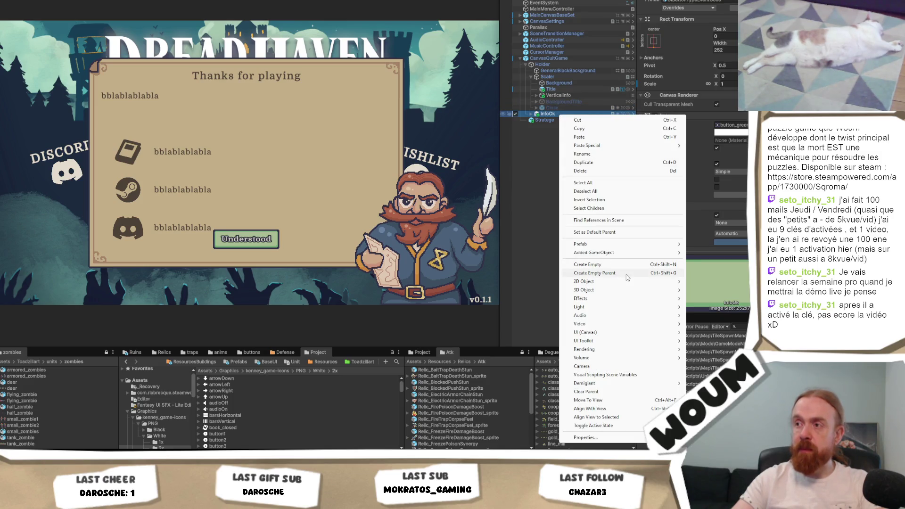
click(628, 277)
text(Buttons)
key(Return)
click(731, 82)
text(Horiz)
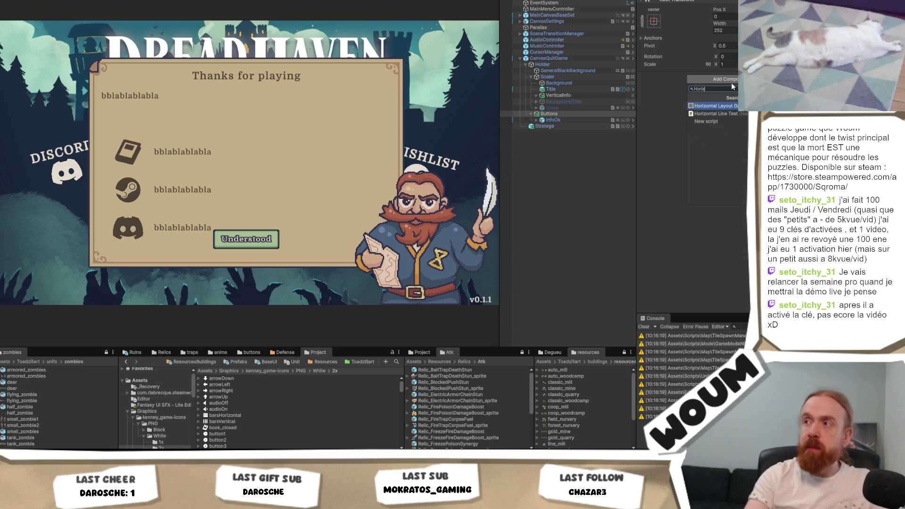
key(Return)
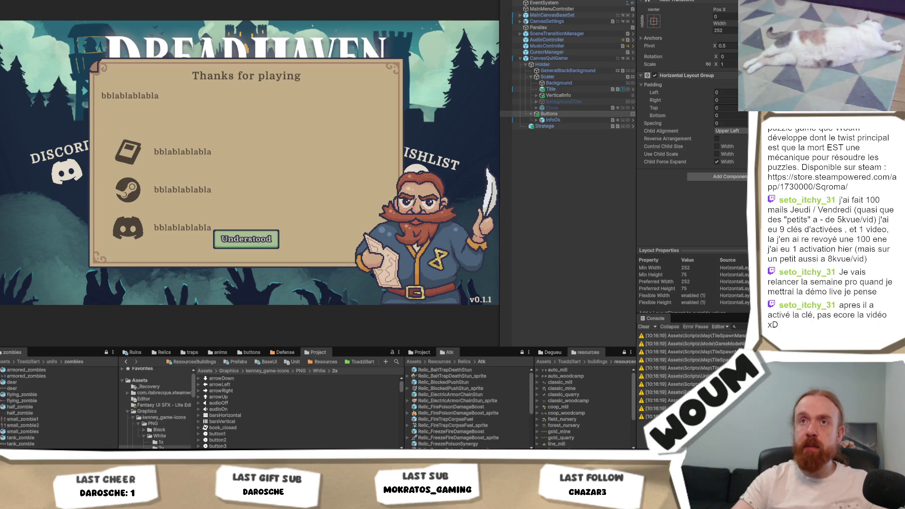
- Anchor the Buttons container with the bottom-stretch preset along the dialog's bottom
click(99, 17)
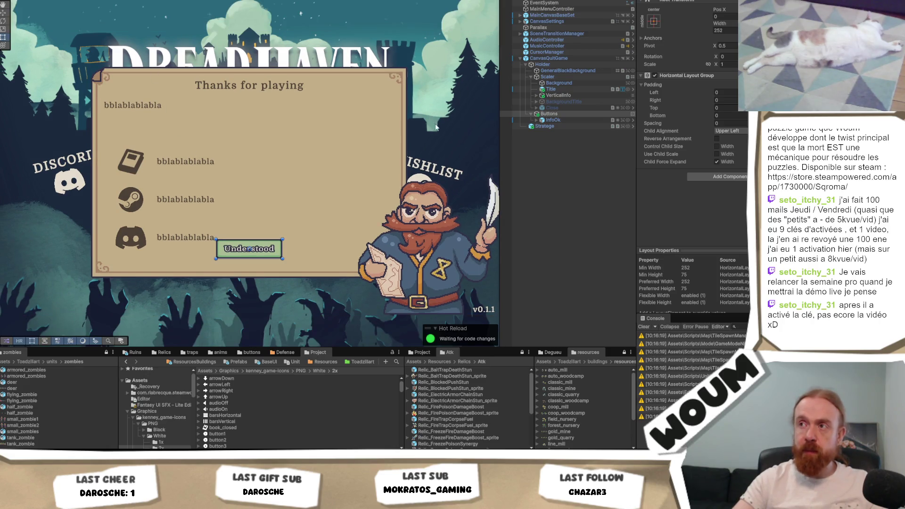
click(653, 19)
alt+click(735, 99)
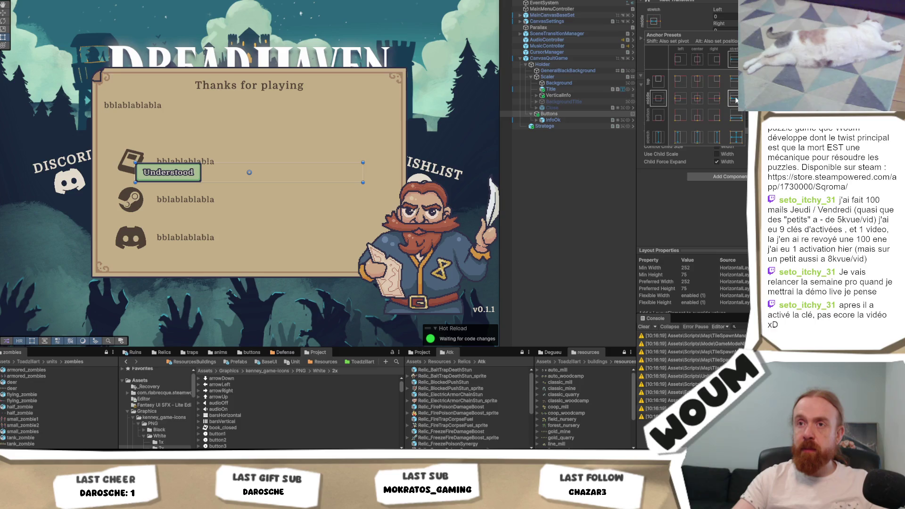
click(700, 118)
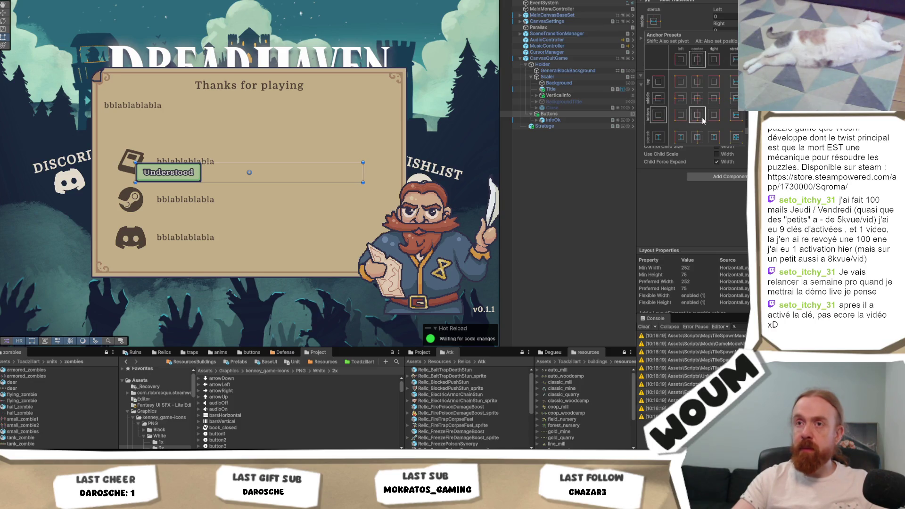
alt+click(699, 118)
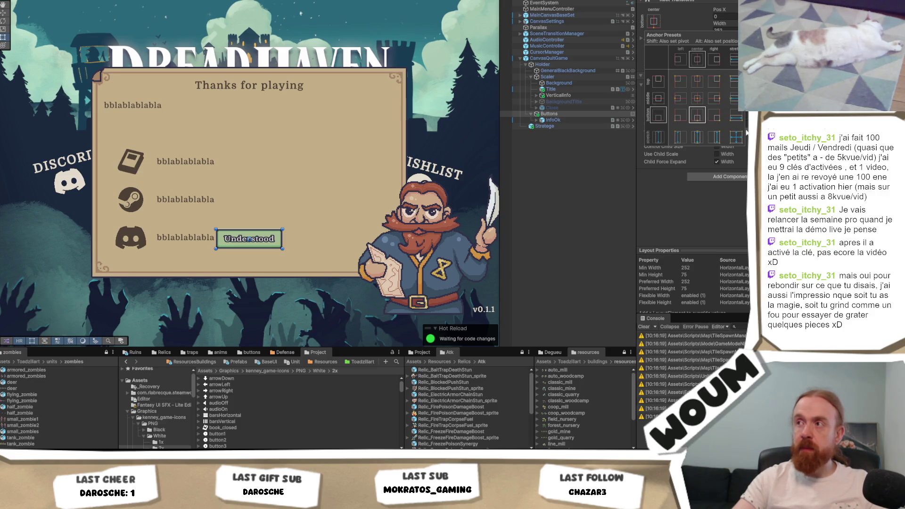
alt+click(737, 117)
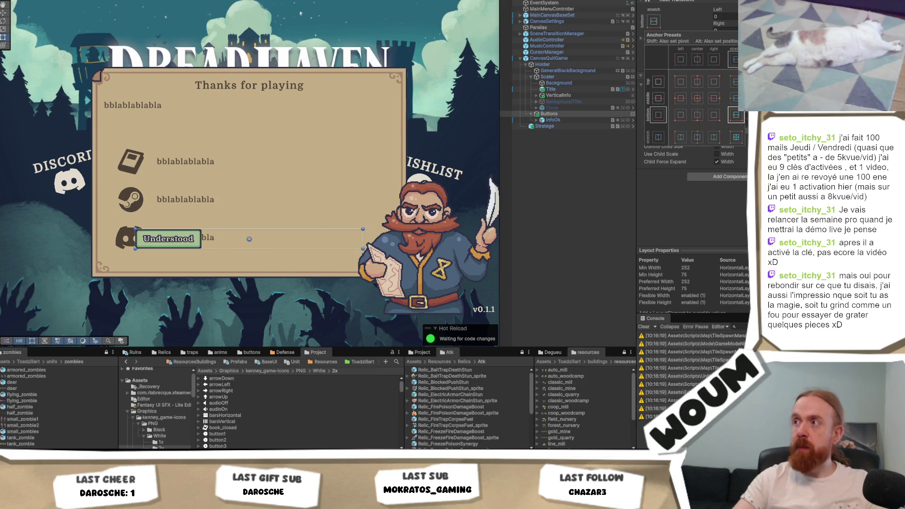
- Set Child Alignment to Middle Center and drag the Buttons row slightly lower
click(730, 130)
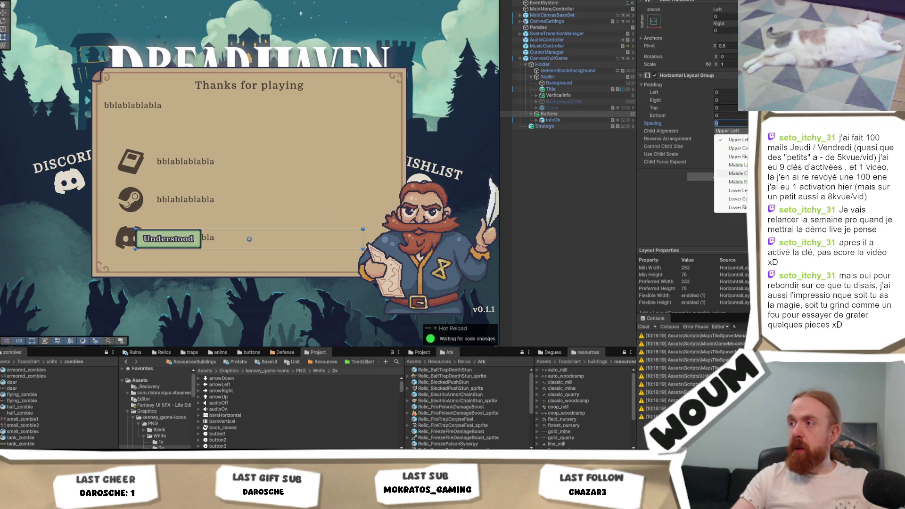
click(736, 173)
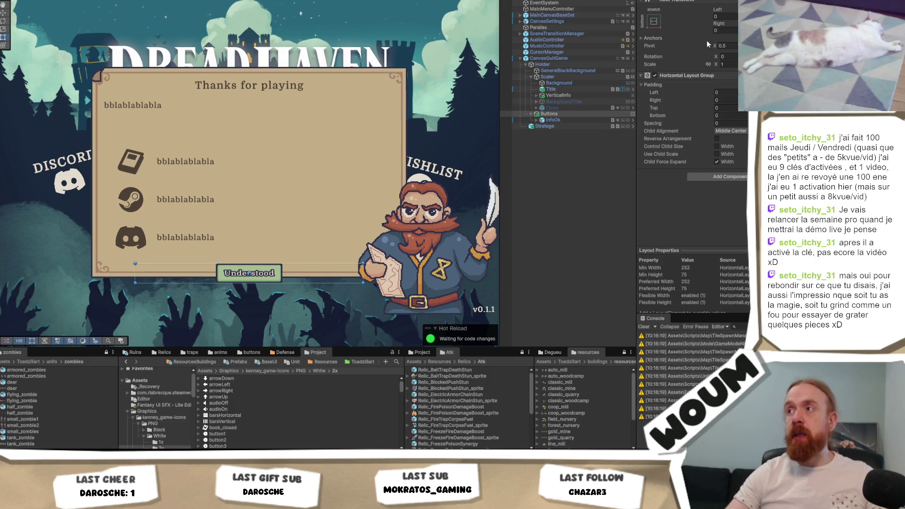
drag(249, 273, 249, 275)
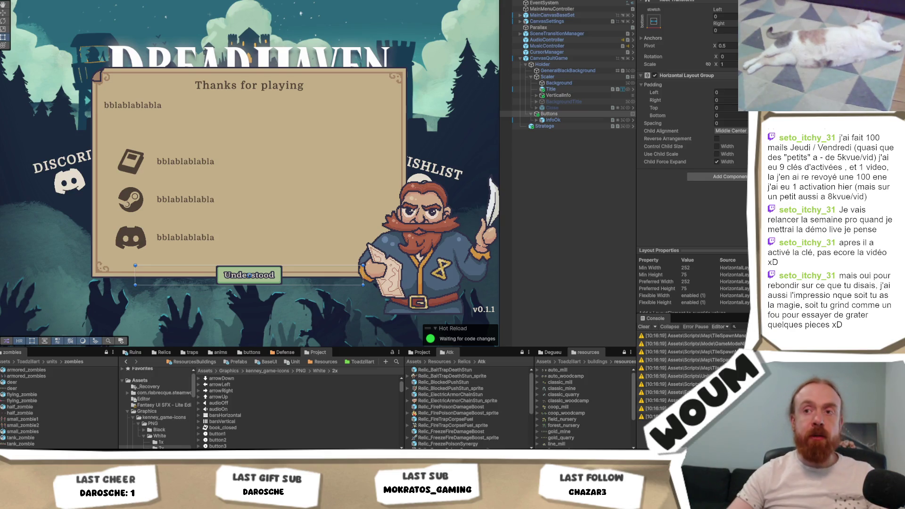
- Duplicate InfoOk with Ctrl+D and preview the two Understood buttons in Game view
click(567, 117)
key(ctrl+d)
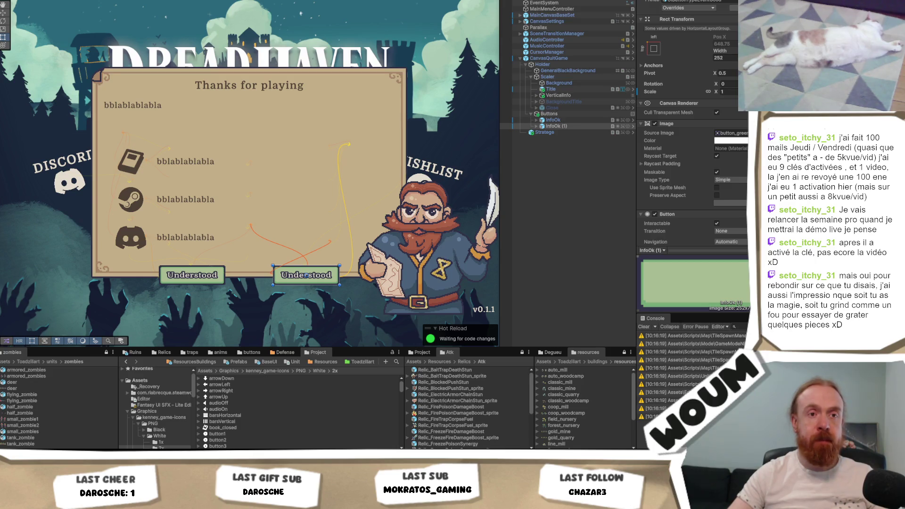
click(568, 114)
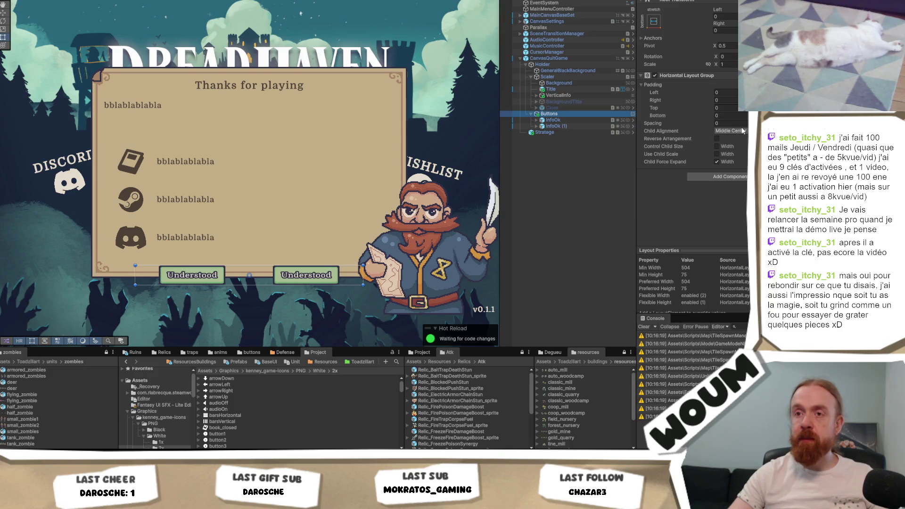
key(ctrl+2)
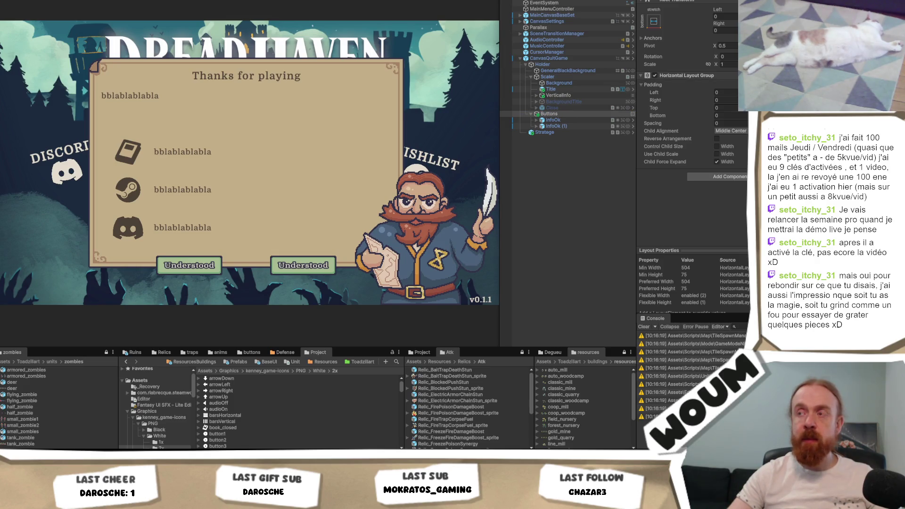
click(543, 121)
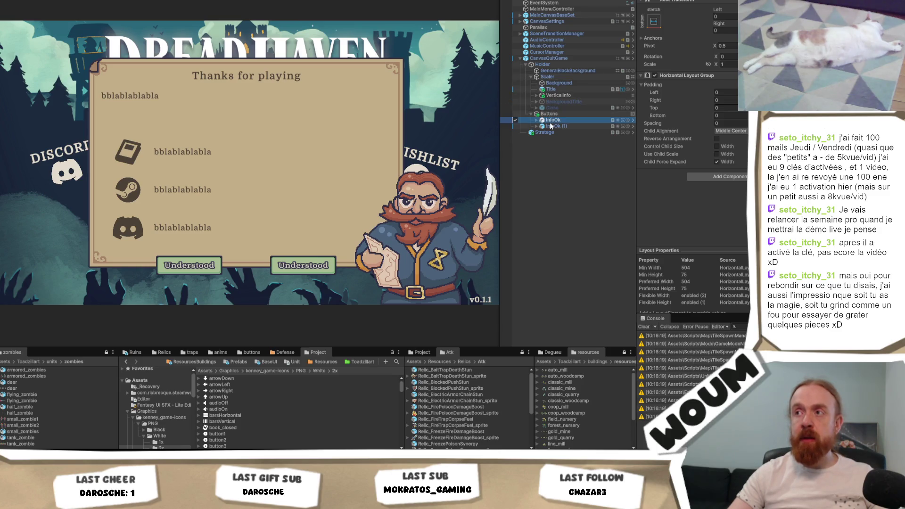
- Give the first button the red sliced sprite with Pixels Per Unit Multiplier 1
click(536, 126)
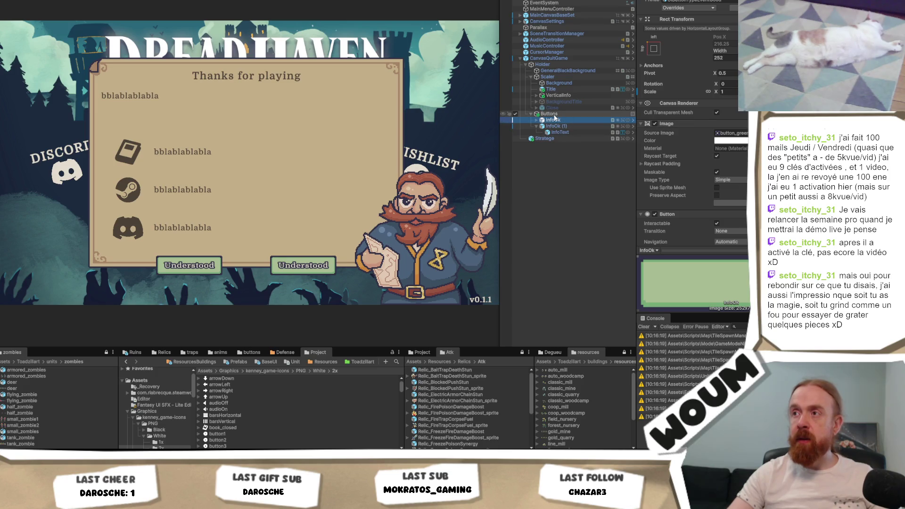
click(537, 121)
click(731, 133)
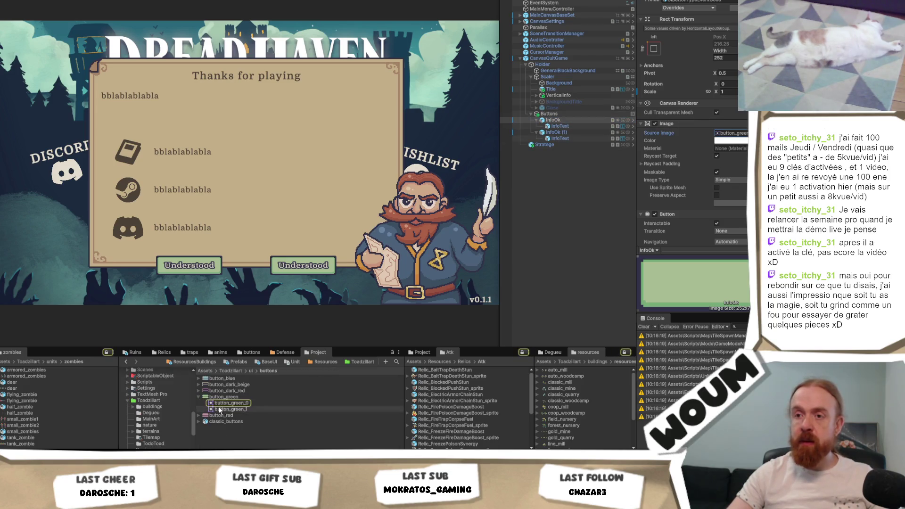
drag(218, 415, 731, 133)
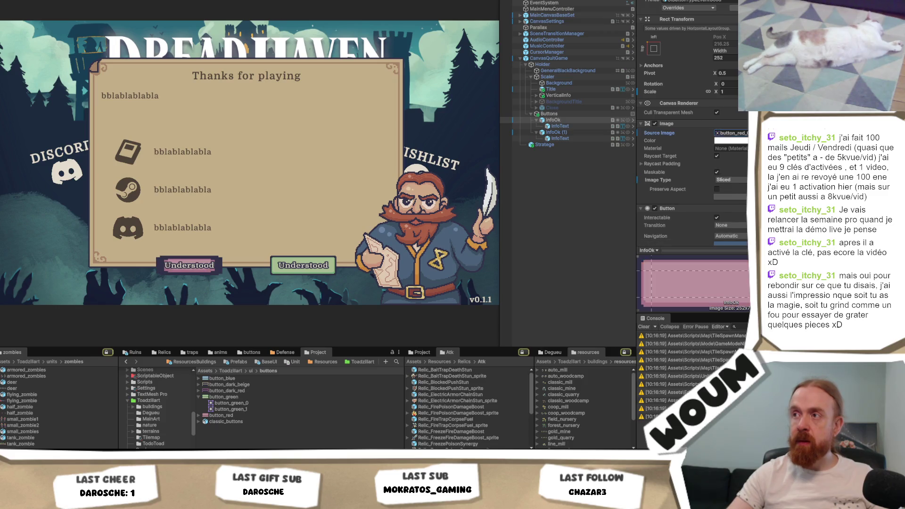
click(731, 180)
click(730, 195)
text(1)
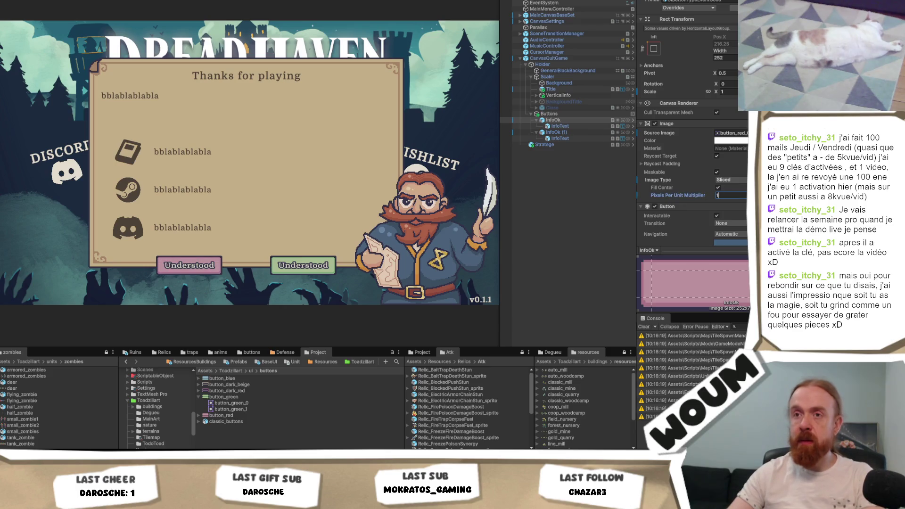
scroll(694, 155, down, 10)
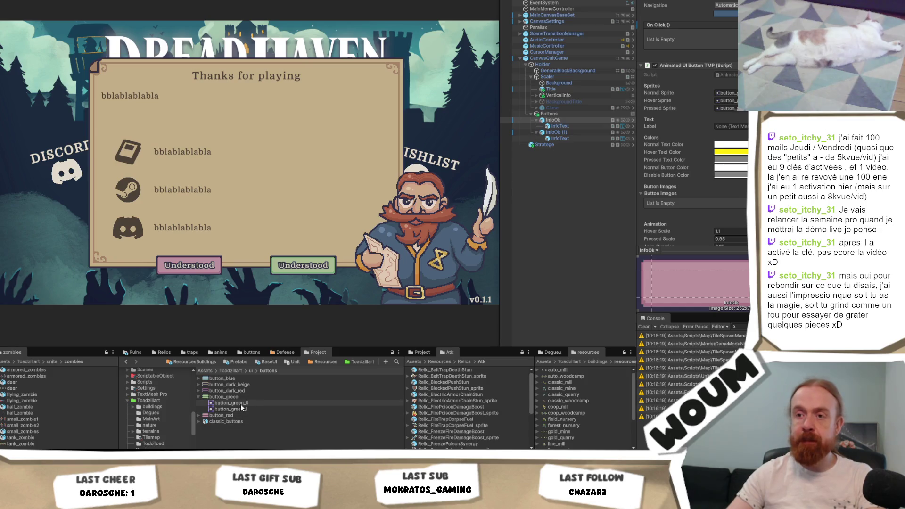
- Assign the red hover and pressed sprites, then move InfoOk below InfoOk (1)
click(199, 415)
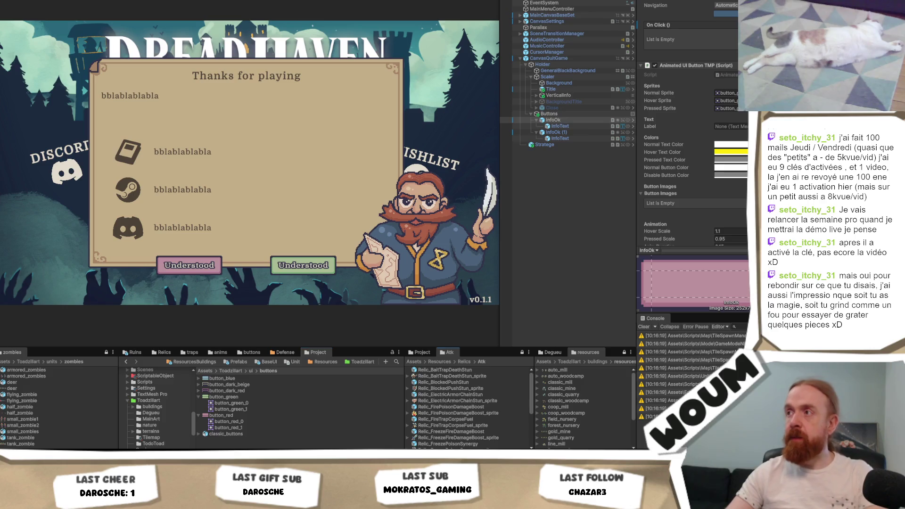
click(726, 101)
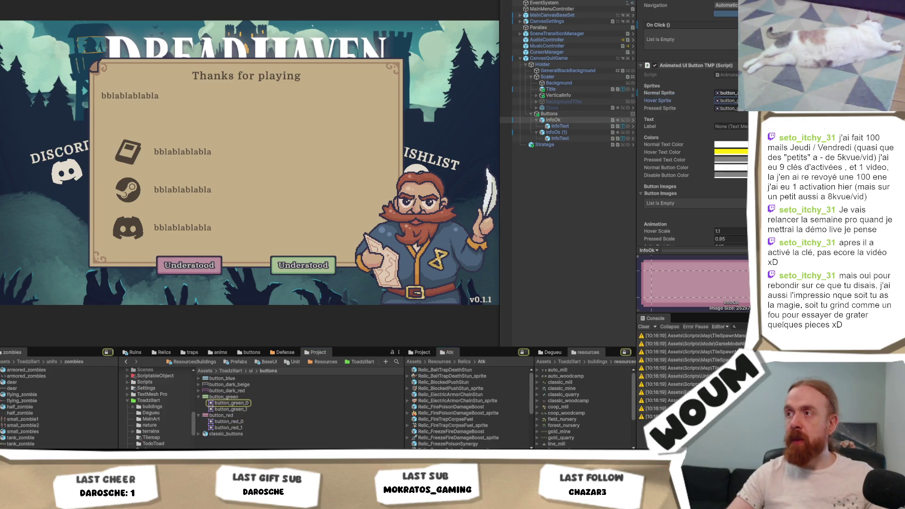
drag(230, 429, 727, 108)
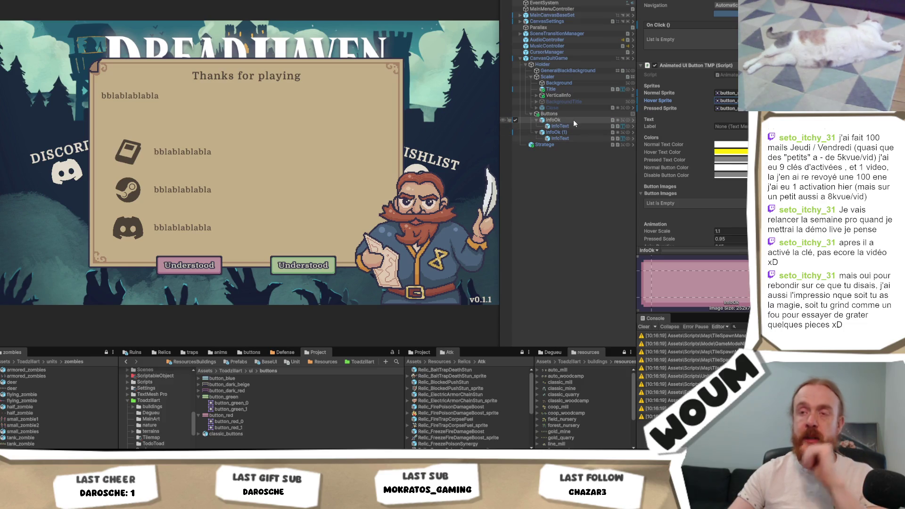
drag(543, 119, 541, 145)
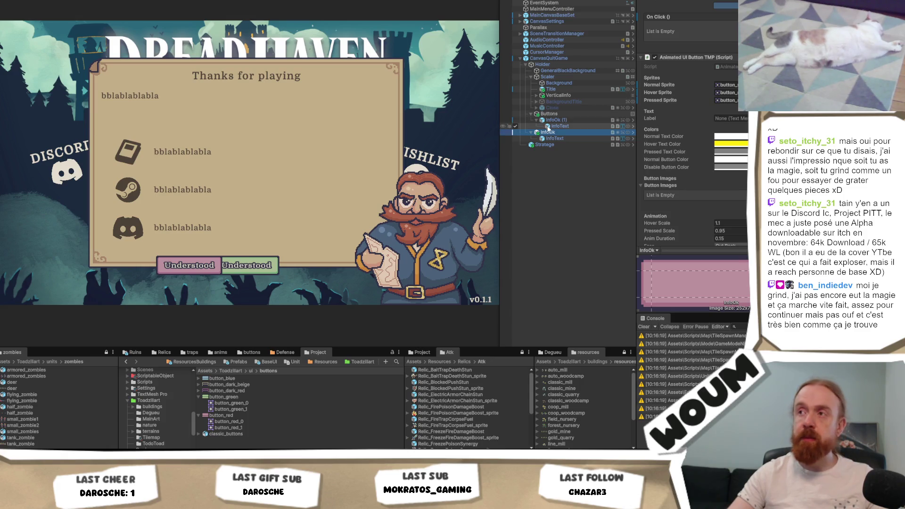
- Place InfoOk inside Buttons after the green InfoOk (1) button
click(537, 120)
drag(538, 131, 546, 130)
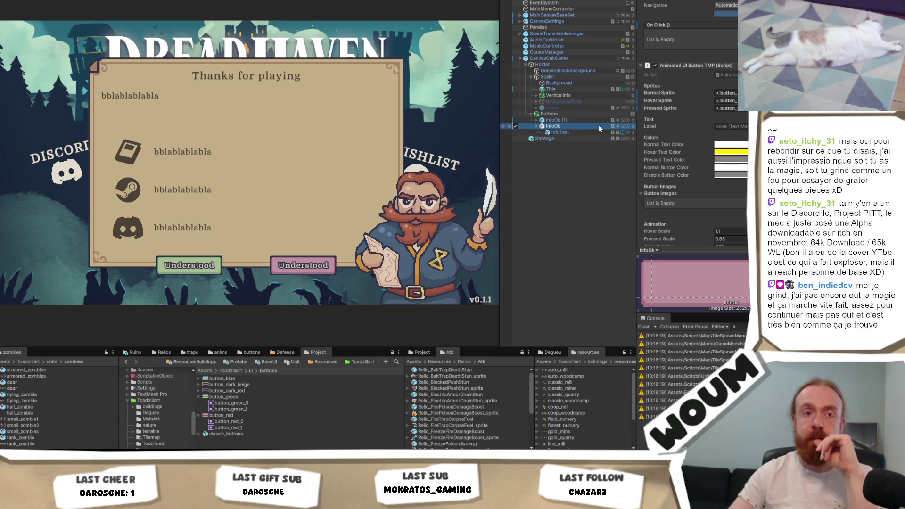
click(536, 120)
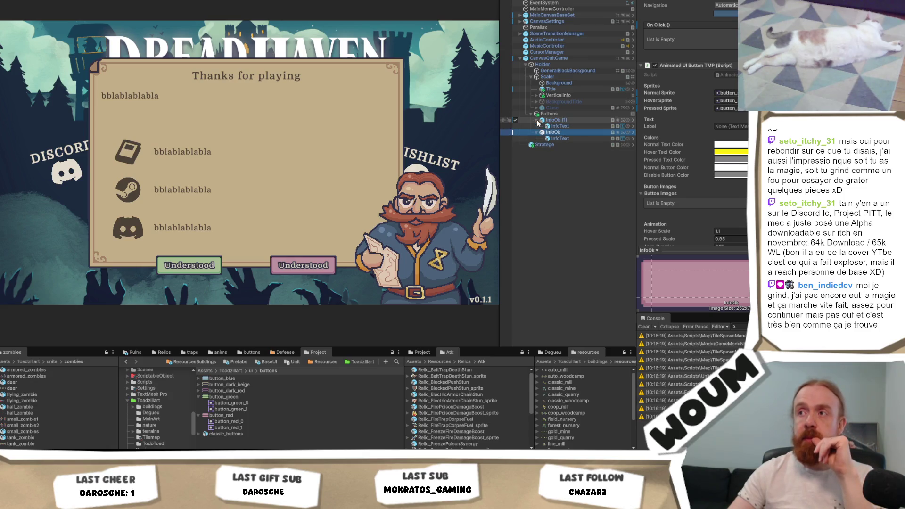
click(549, 121)
- Rename the pink button QuitGame and the green button Return
click(554, 133)
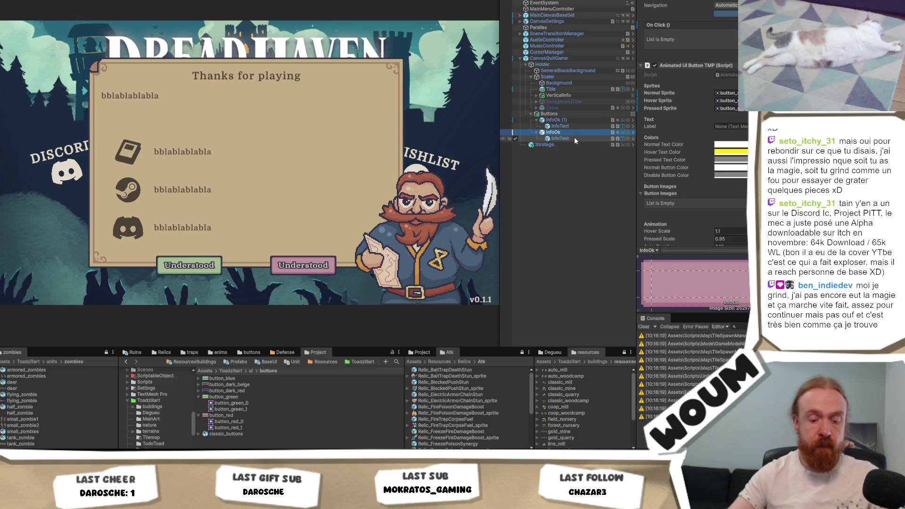
key(F2)
text(QuitGame)
key(Return)
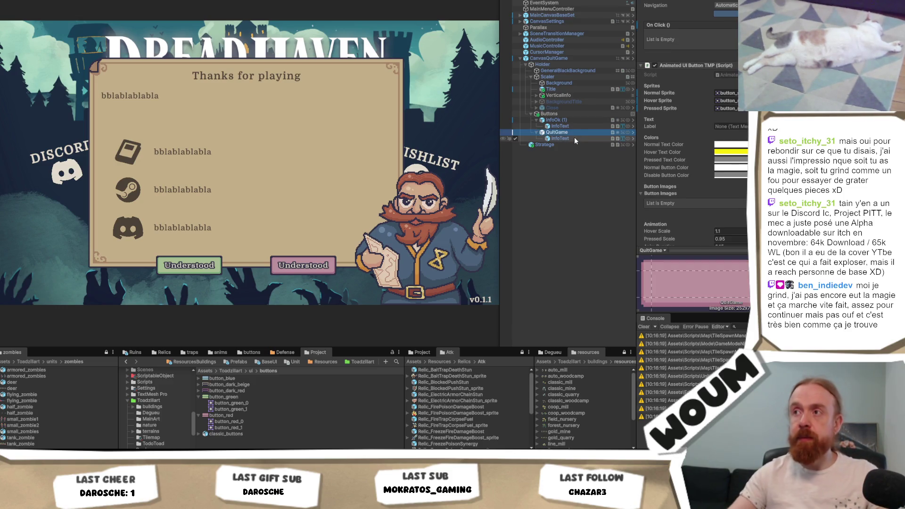
click(582, 120)
key(F2)
text(Retour)
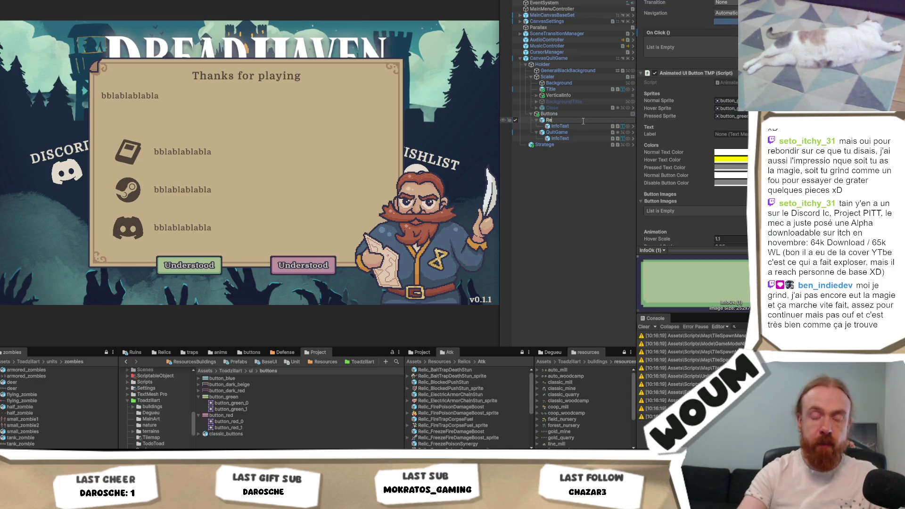
key(BackSpace)
key(BackSpace)
key(BackSpace)
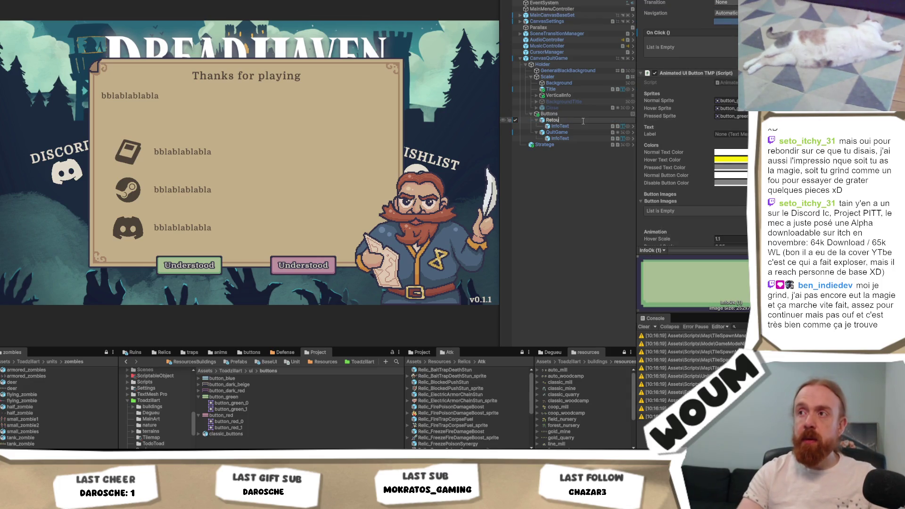
text(urn)
key(Return)
- Select Return's InfoText child and scroll through its Translate Text key dropdown
click(566, 127)
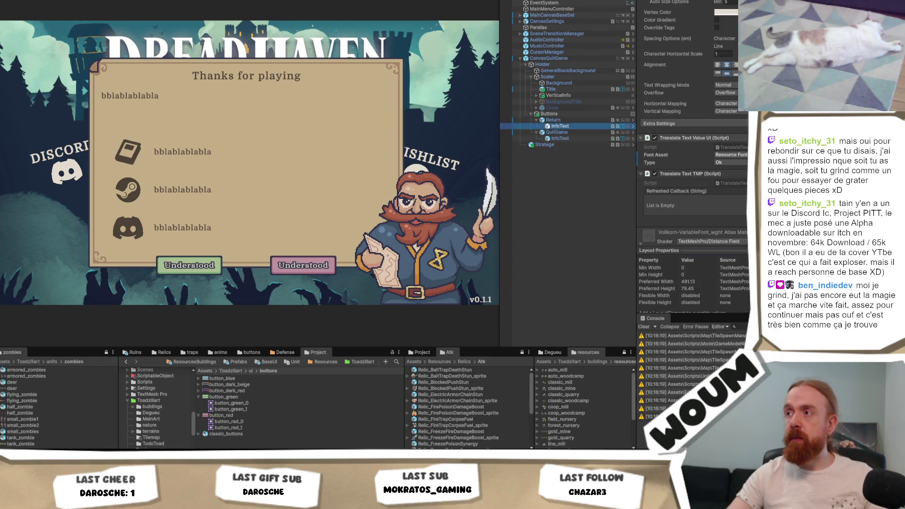
click(717, 162)
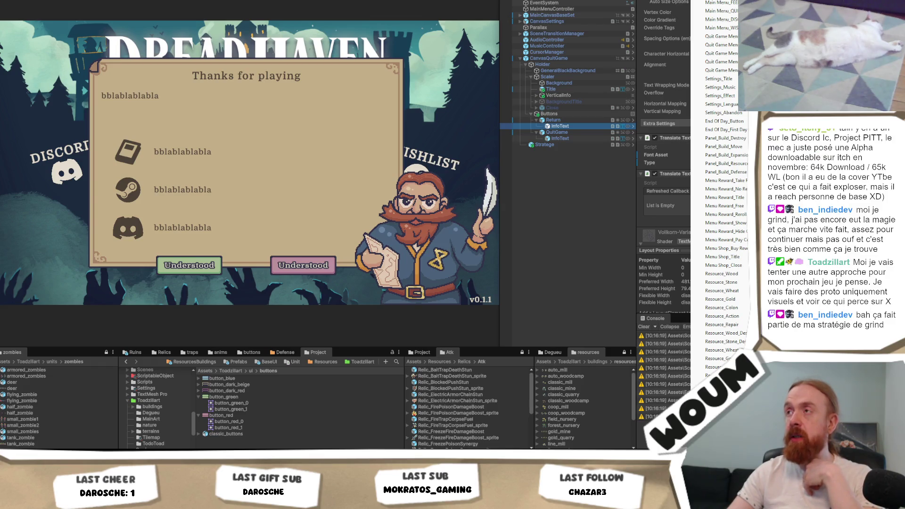
scroll(726, 222, down, 5)
scroll(726, 222, down, 8)
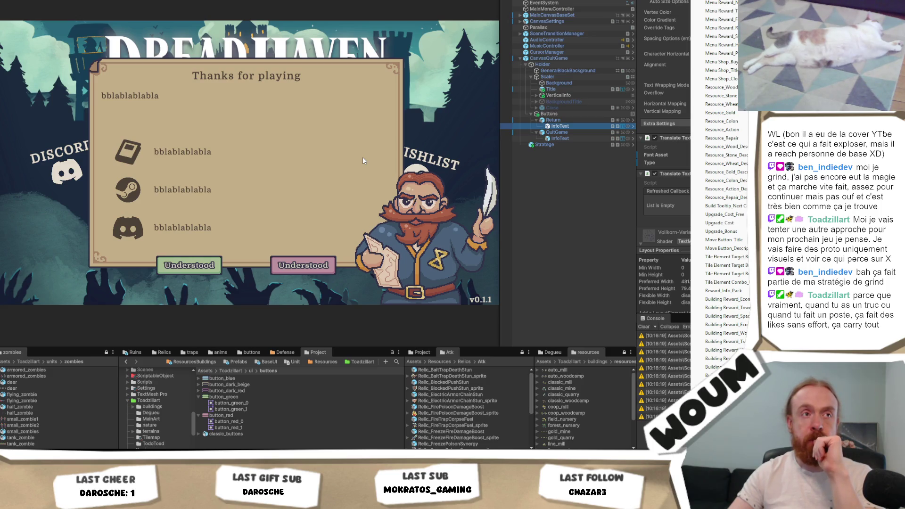
- Dismiss the key list, inspect GeneralBlackBackground, then go to Visual Studio
click(447, 133)
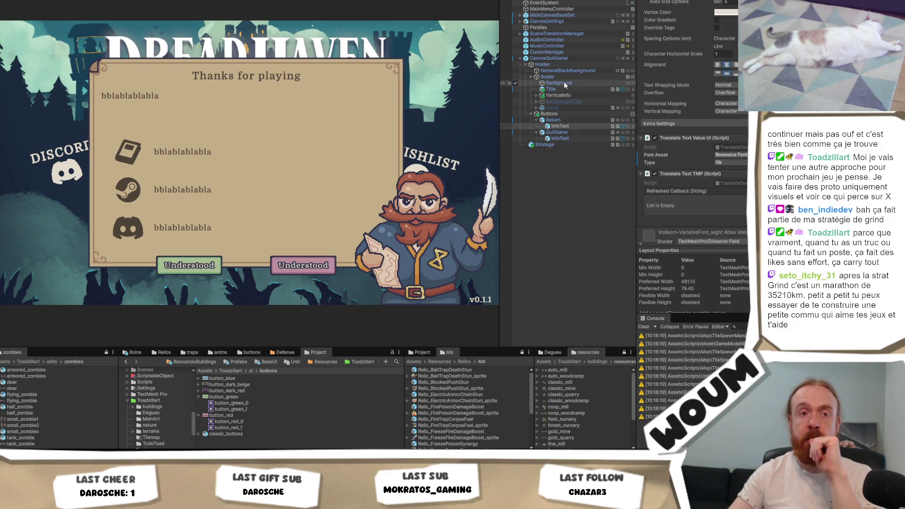
click(567, 71)
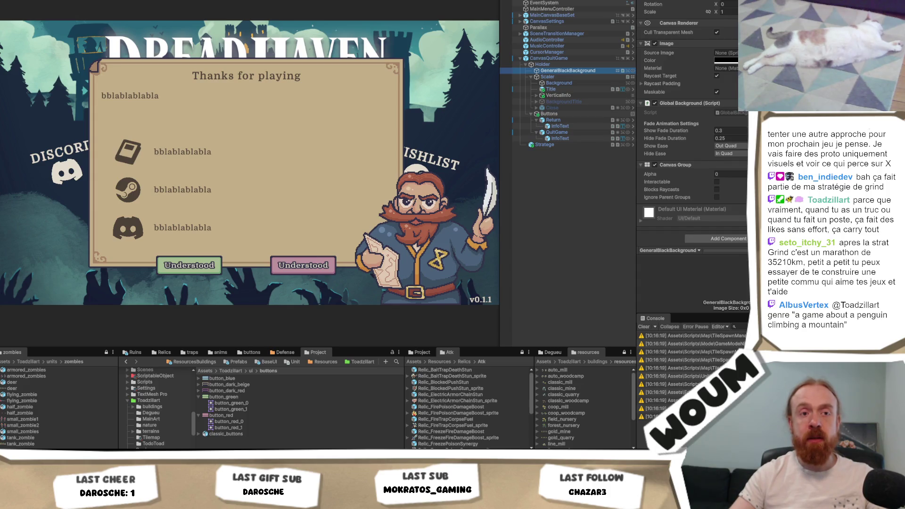
scroll(692, 122, up, 1)
scroll(692, 122, down, 1)
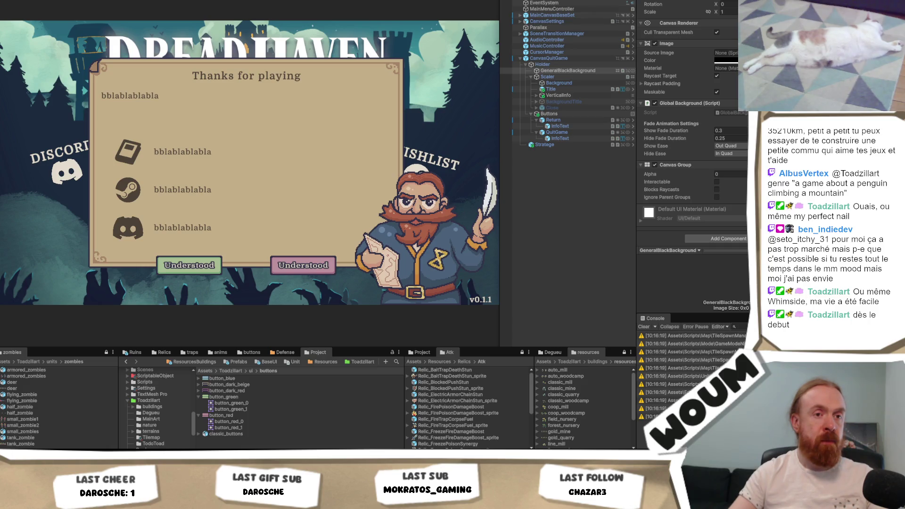
click(568, 71)
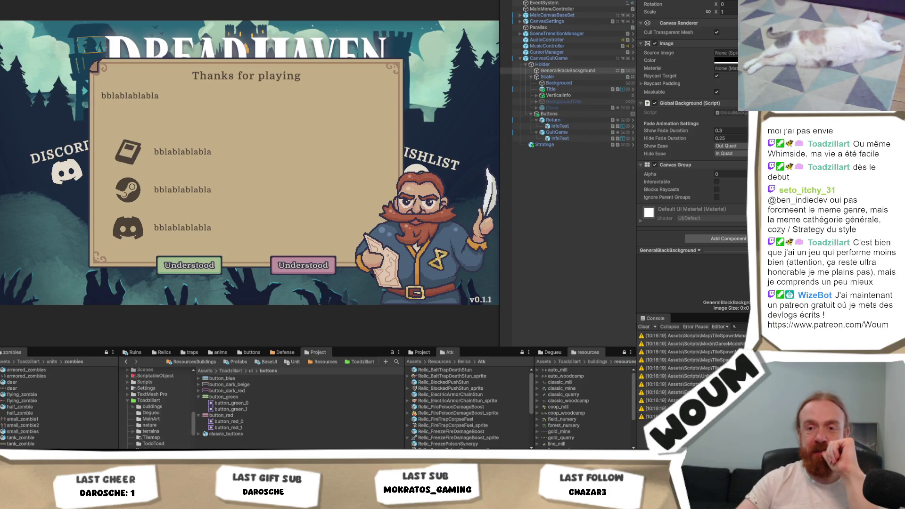
key(alt+Tab)
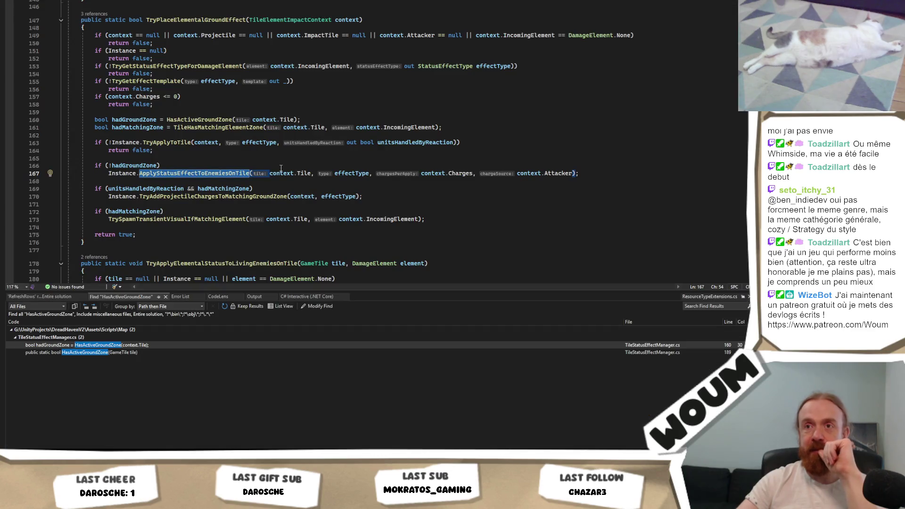
click(324, 156)
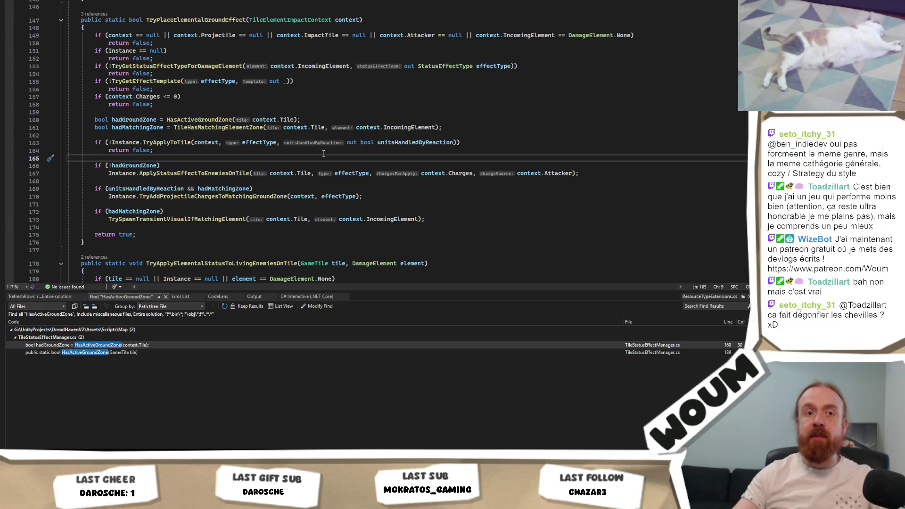
scroll(324, 153, up, 7)
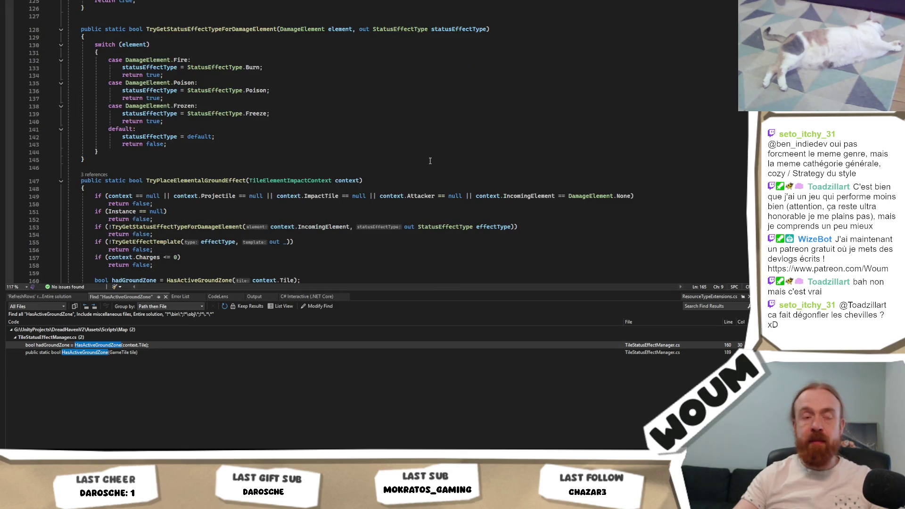
scroll(430, 160, up, 11)
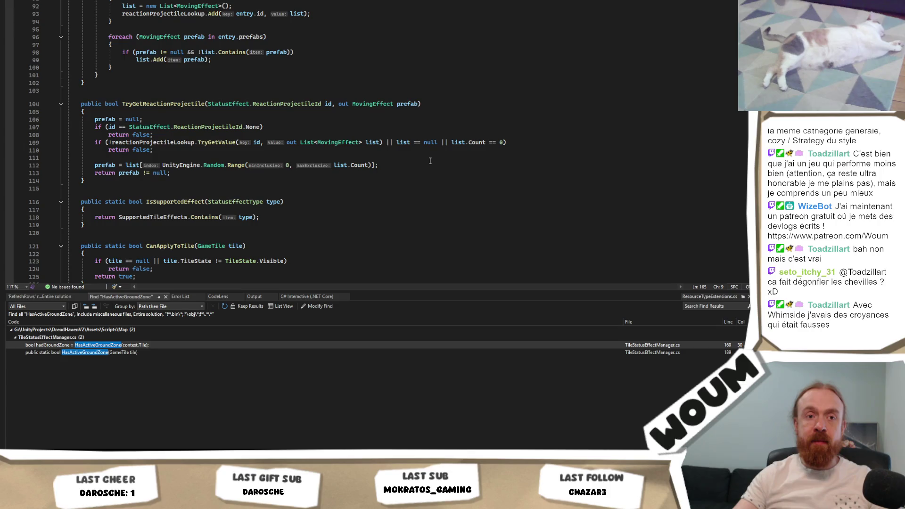
scroll(430, 161, up, 14)
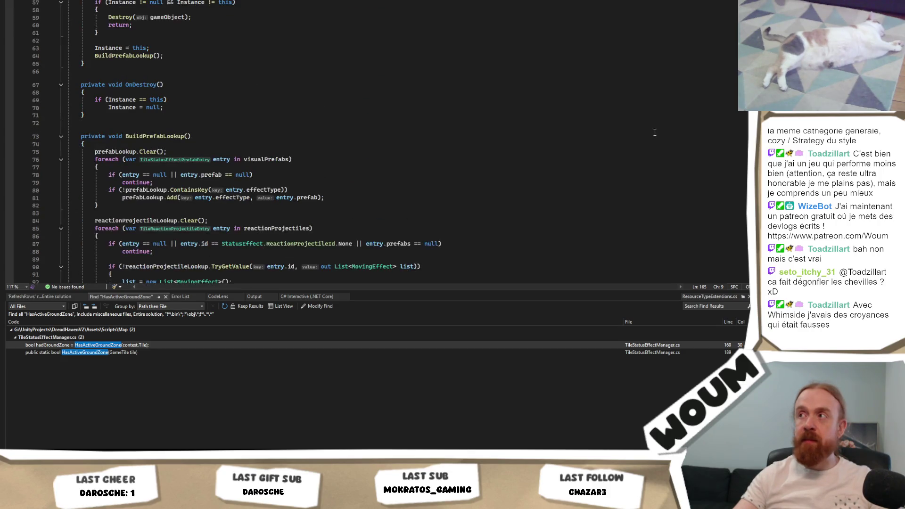
scroll(661, 131, up, 13)
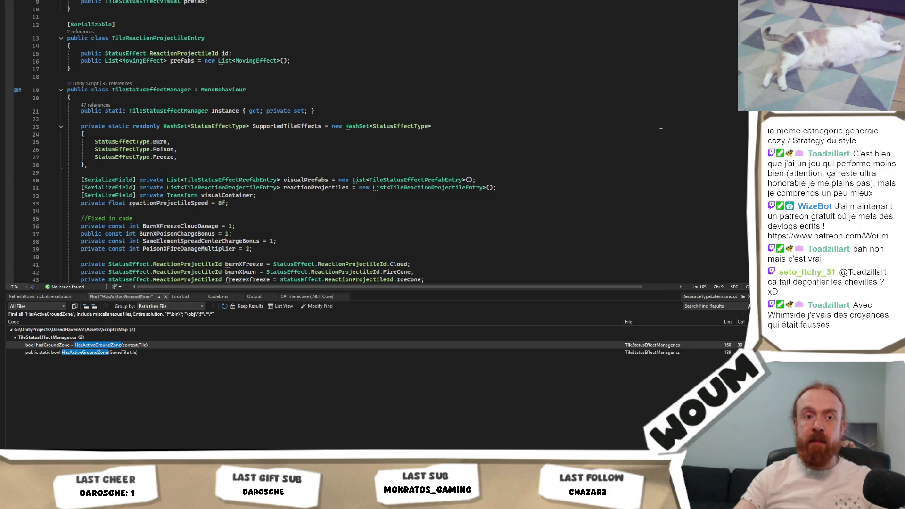
scroll(661, 131, up, 2)
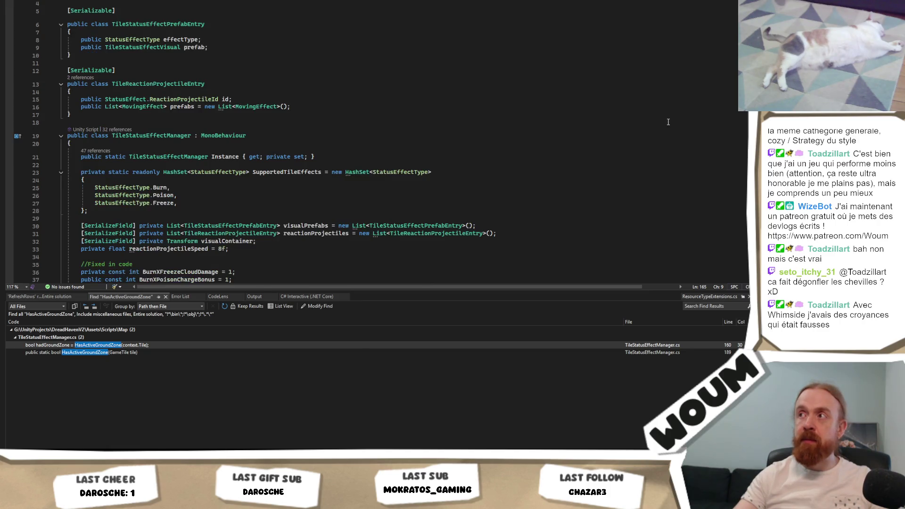
scroll(663, 128, down, 1)
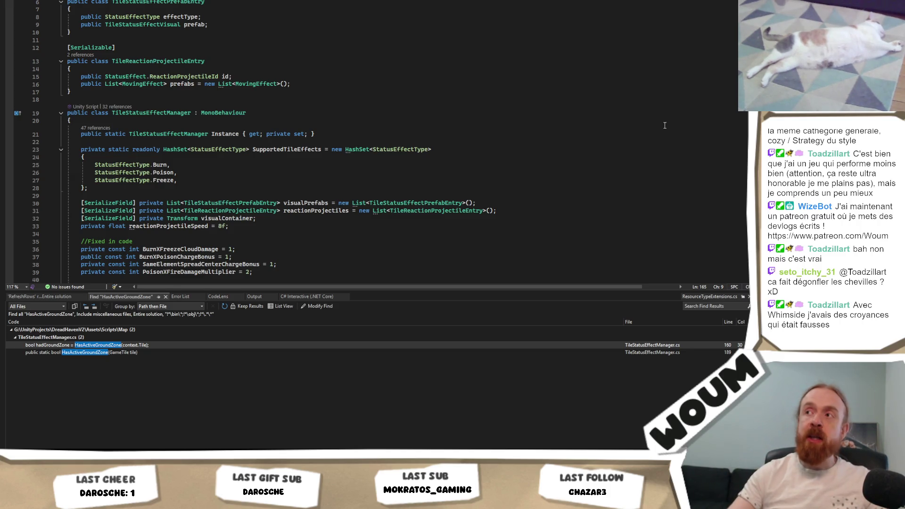
scroll(718, 42, up, 2)
scroll(718, 42, down, 7)
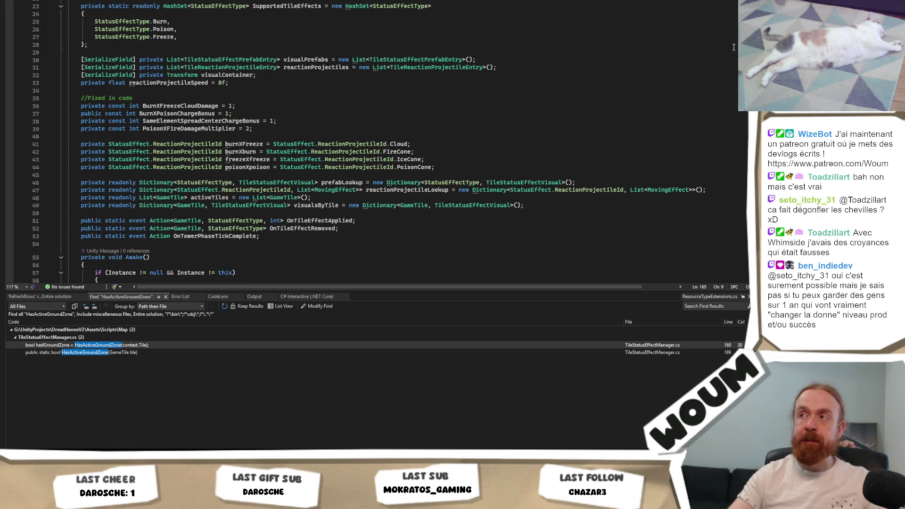
scroll(37, 134, down, 20)
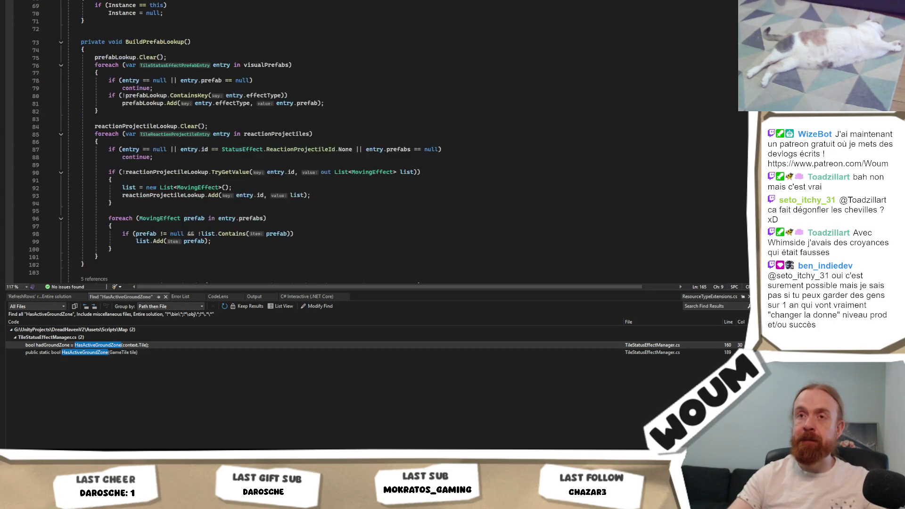
scroll(37, 134, down, 6)
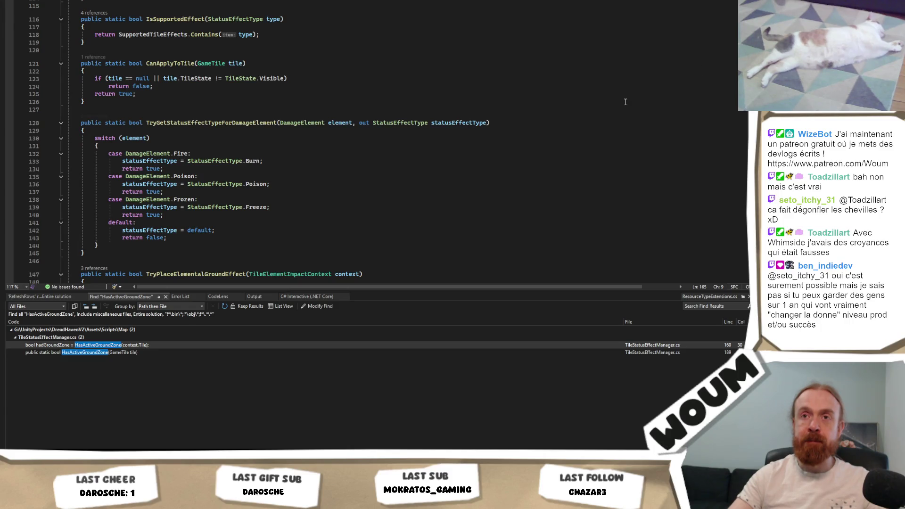
scroll(626, 102, down, 2)
scroll(626, 102, down, 1)
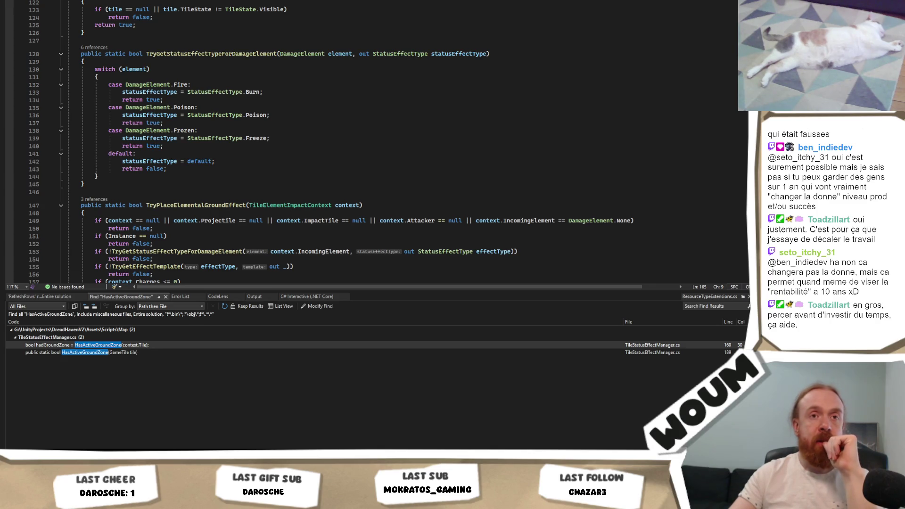
click(328, 129)
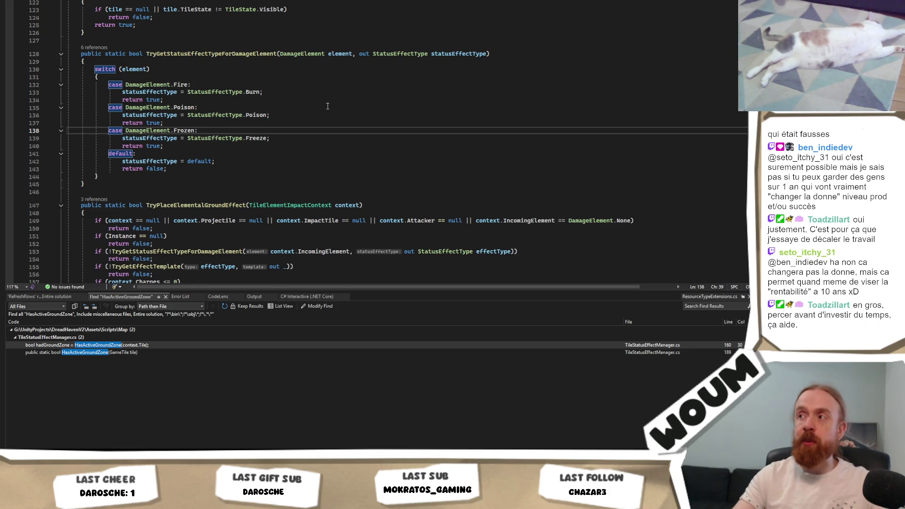
scroll(328, 106, up, 4)
scroll(328, 106, down, 3)
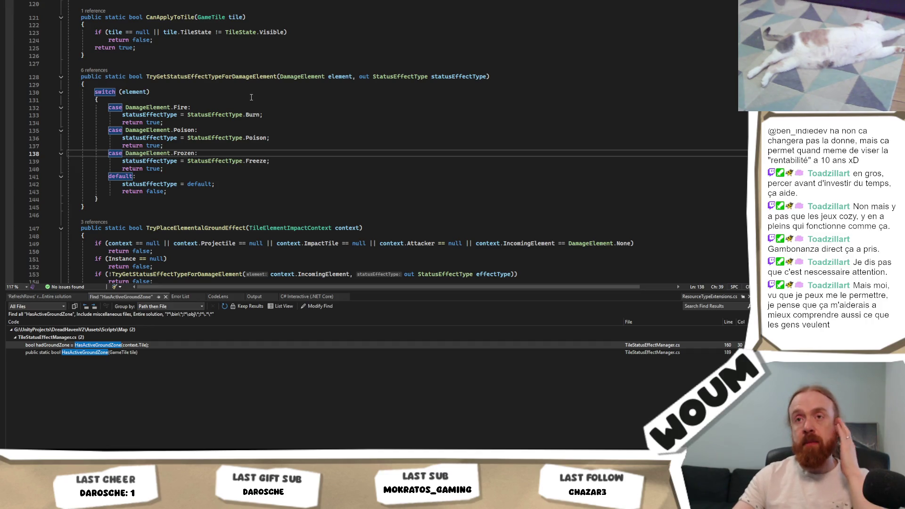
click(249, 96)
- Check which braces close the switch and the method in TileStatusEffectManager.cs, then return to Unity
click(236, 130)
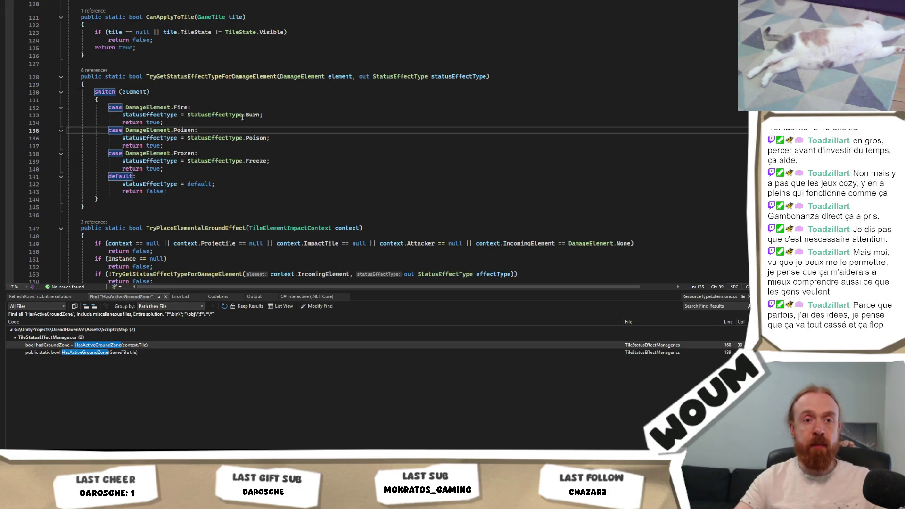
click(242, 102)
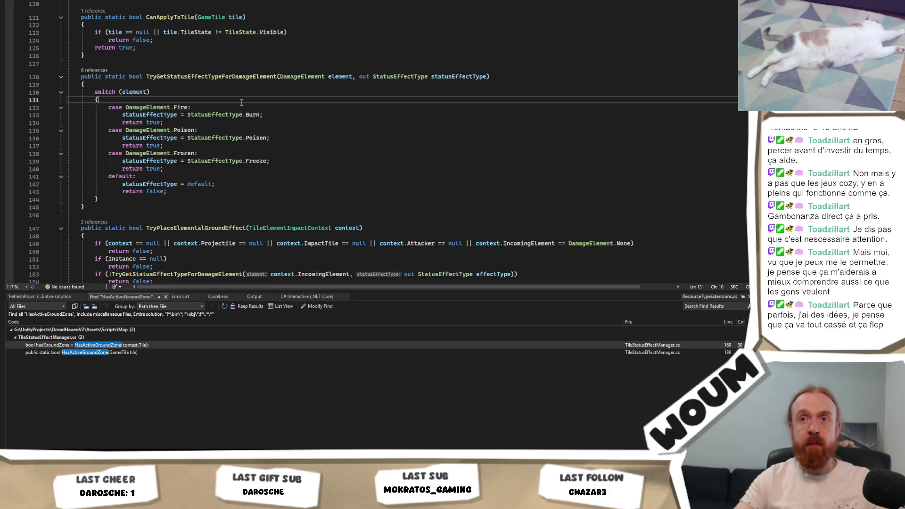
click(97, 99)
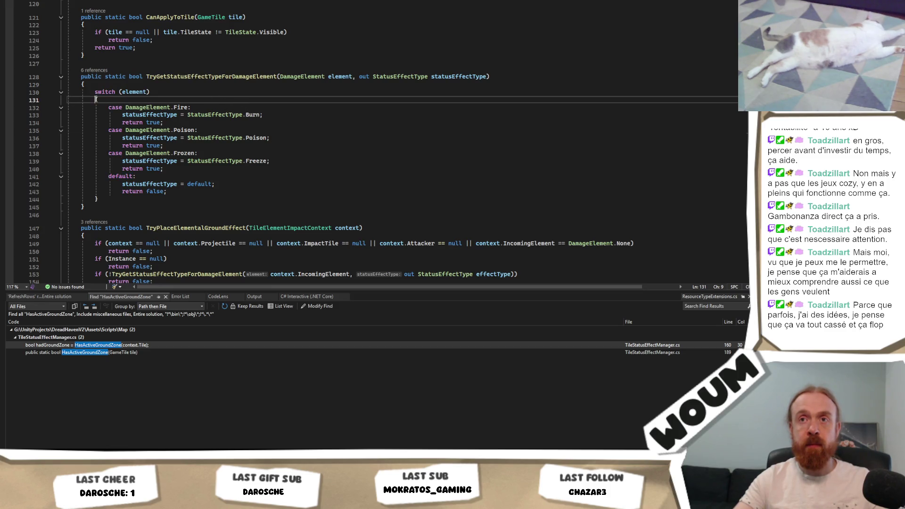
click(107, 204)
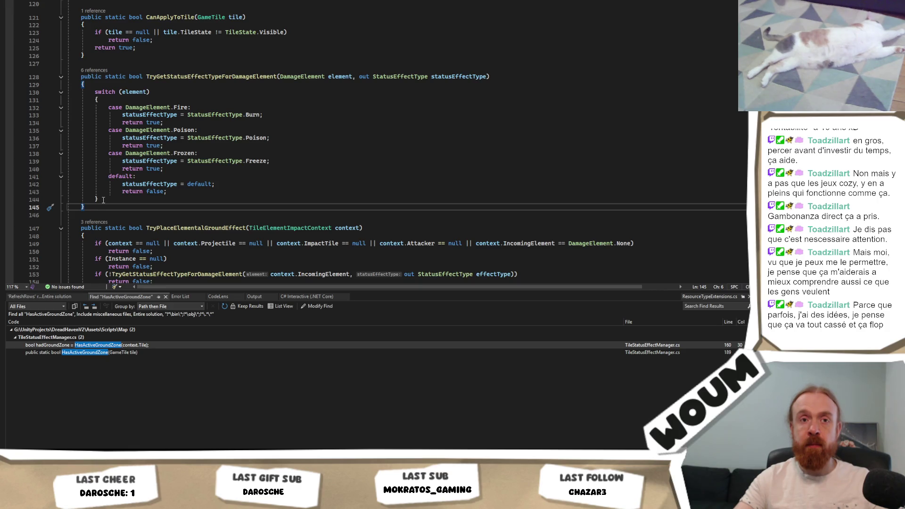
click(103, 200)
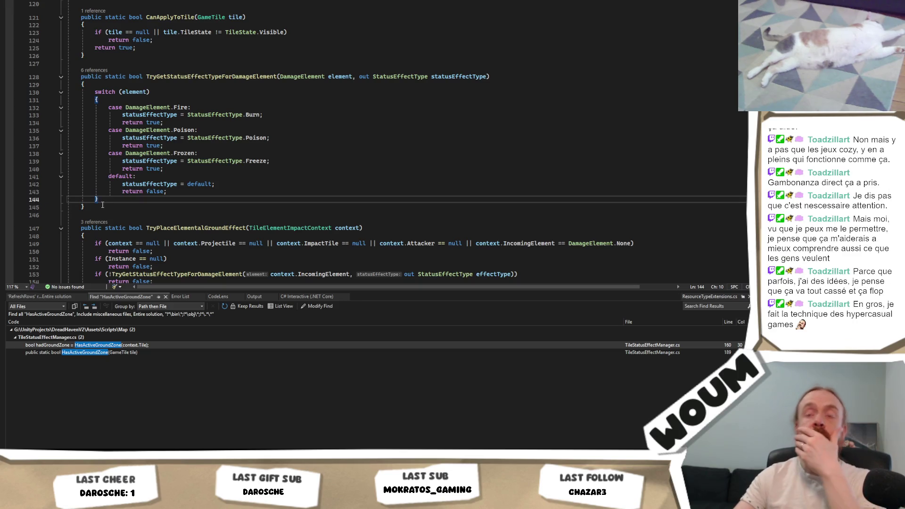
click(104, 206)
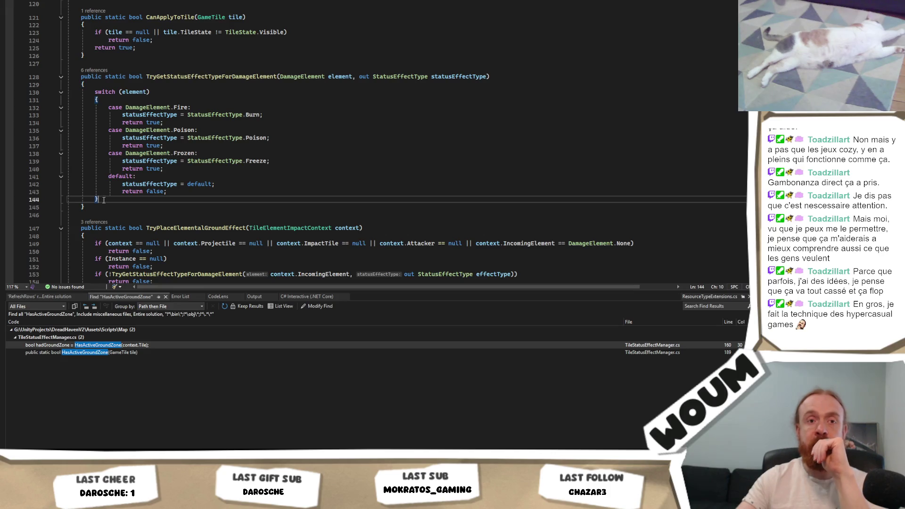
click(102, 200)
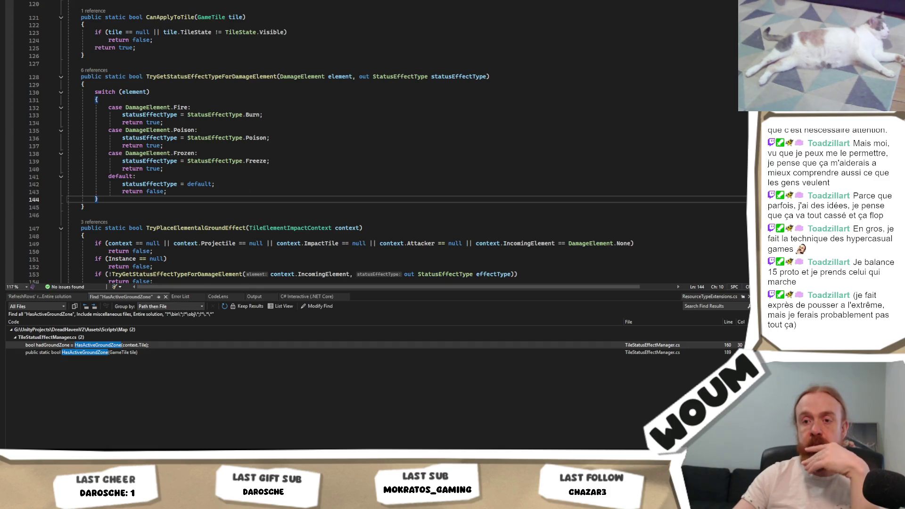
key(alt+Tab)
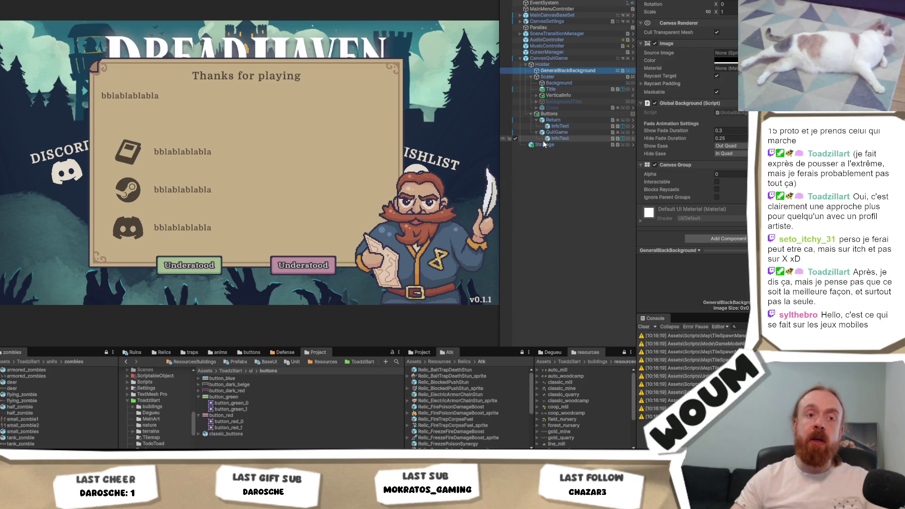
click(416, 219)
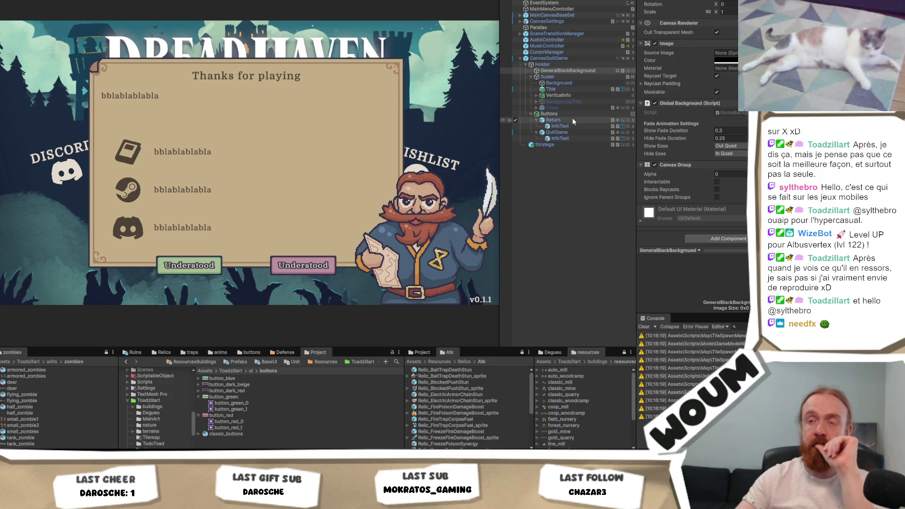
click(573, 119)
- Glance at the InfoText child, then select the Return button to inspect its Rect Transform, Image and Button components
click(571, 126)
click(573, 120)
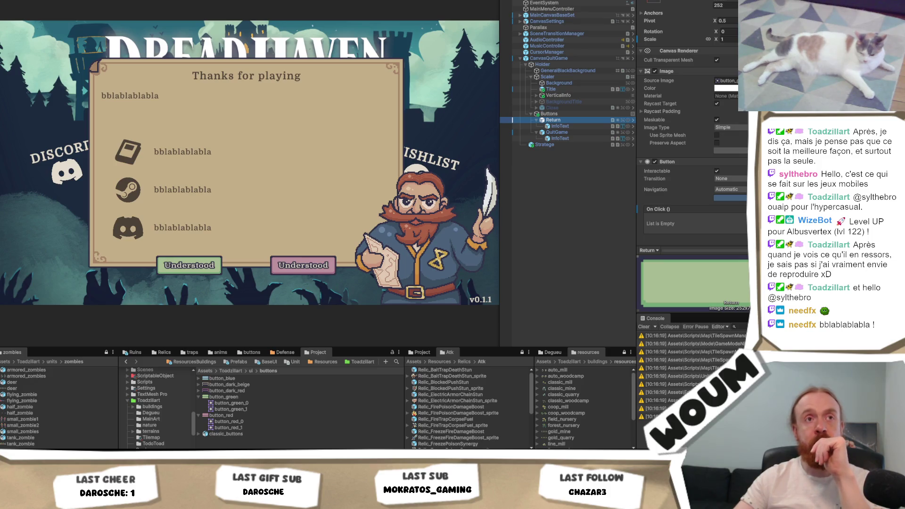
key(alt+Tab)
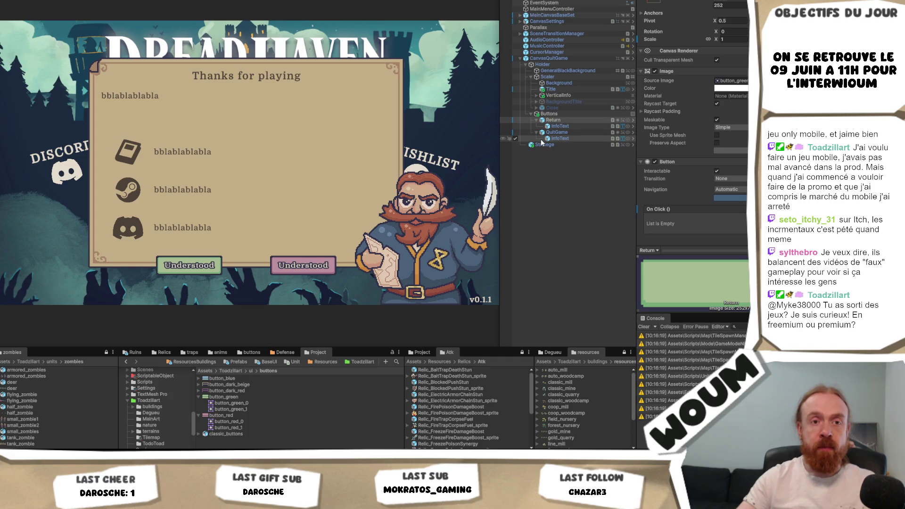
click(576, 120)
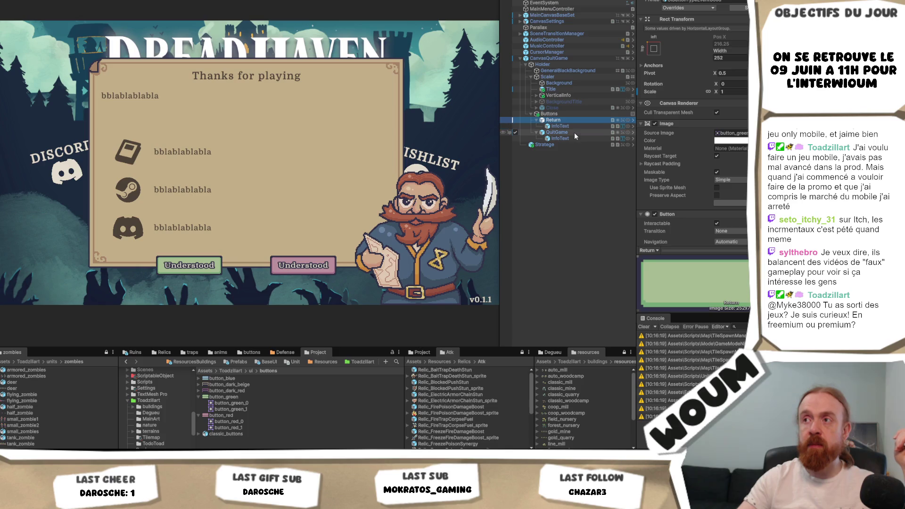